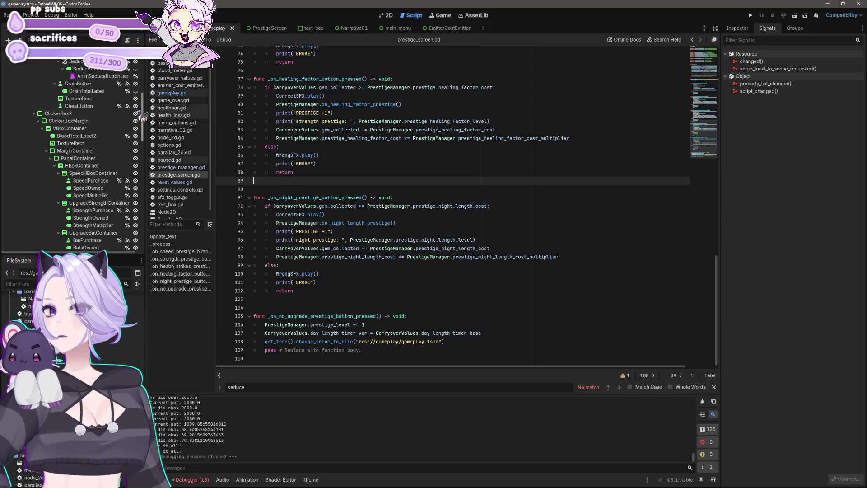
Open gameplay.gd and start a search for 'var'.
{"action": "left_click", "coordinate": [171, 93]}
{"action": "left_click", "coordinate": [329, 136]}
{"action": "key", "text": "ctrl+f"}
{"action": "type", "text": "var"}
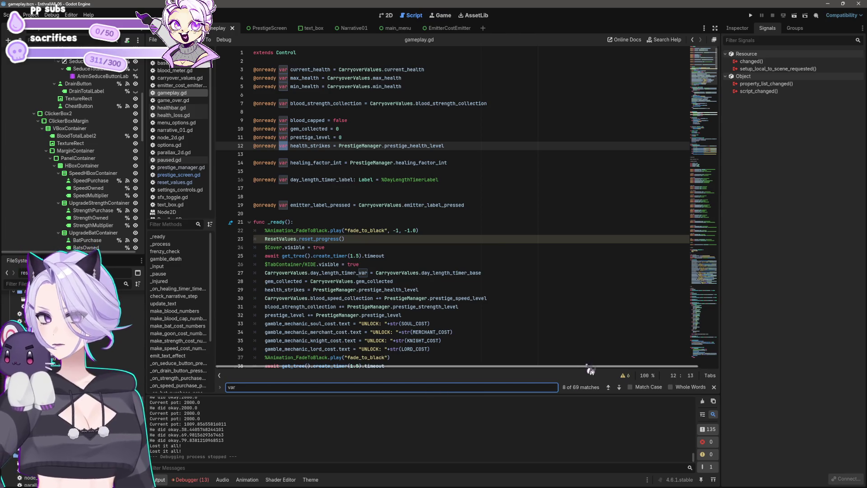
Step forward through each 'var' match in gameplay.gd.
{"action": "left_click", "coordinate": [619, 387]}
{"action": "left_click", "coordinate": [619, 387]}
{"action": "left_click", "coordinate": [619, 387]}
{"action": "left_click", "coordinate": [619, 388]}
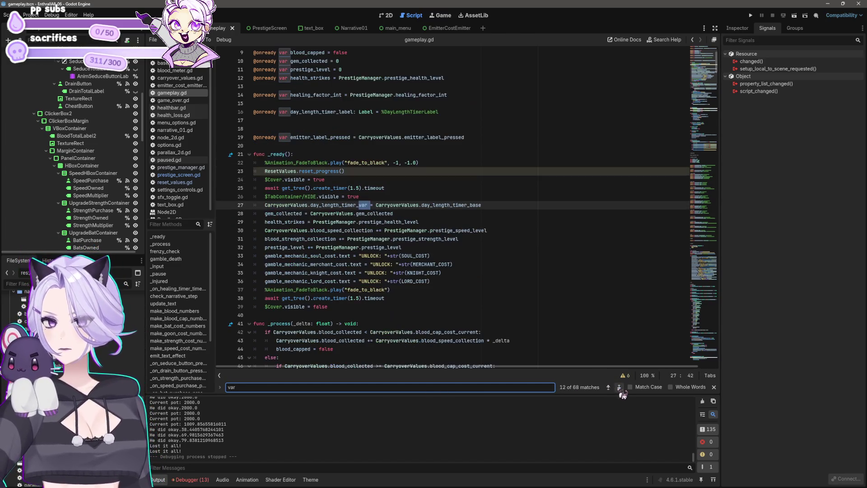
{"action": "left_click", "coordinate": [619, 388]}
{"action": "left_click", "coordinate": [619, 388]}
{"action": "left_click", "coordinate": [619, 388]}
{"action": "left_click", "coordinate": [618, 387]}
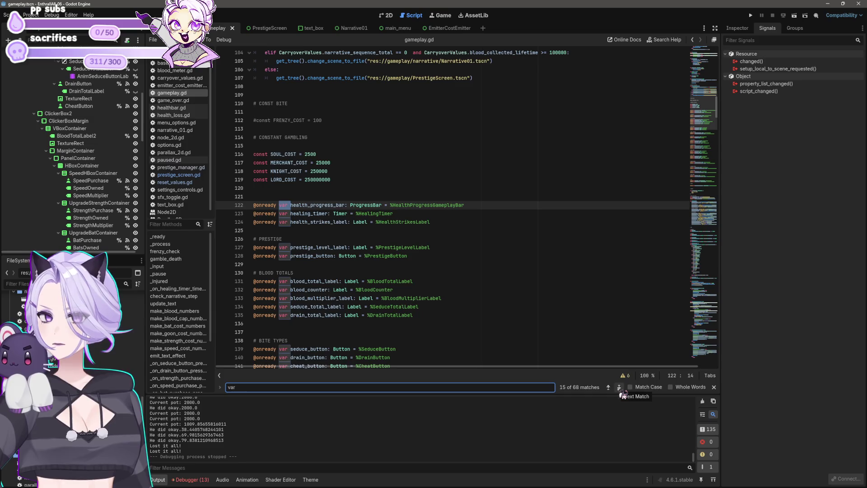
{"action": "left_click", "coordinate": [619, 387]}
{"action": "left_click", "coordinate": [618, 387]}
{"action": "left_click", "coordinate": [619, 387]}
{"action": "left_click", "coordinate": [619, 387]}
{"action": "left_click", "coordinate": [619, 387]}
{"action": "left_click", "coordinate": [619, 387]}
{"action": "left_click", "coordinate": [618, 387]}
{"action": "left_click", "coordinate": [618, 387]}
{"action": "left_click", "coordinate": [618, 387]}
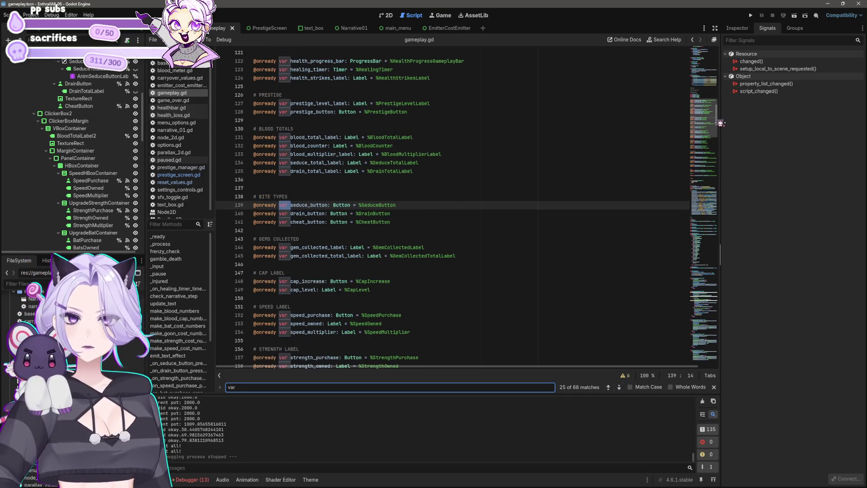
{"action": "left_click_drag", "start_coordinate": [720, 123], "coordinate": [722, 231]}
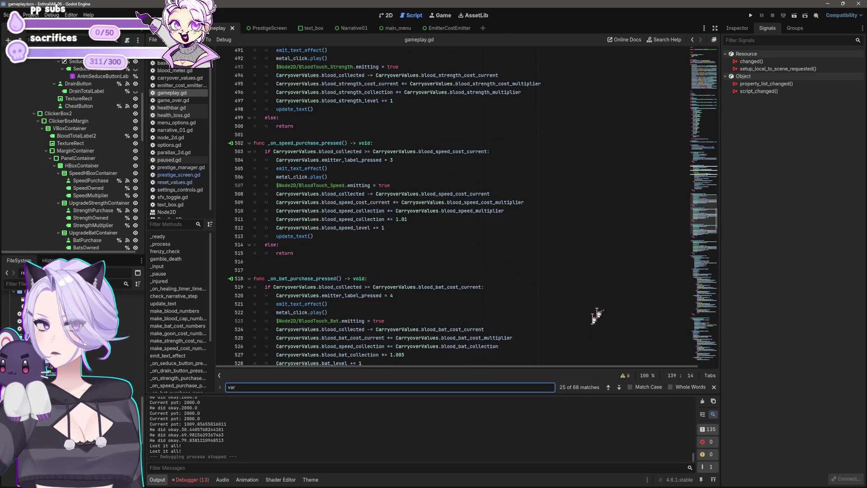
Limit the 'var' search to Match Case and Whole Words, then step back through matches.
{"action": "left_click", "coordinate": [630, 387]}
{"action": "left_click", "coordinate": [671, 387]}
{"action": "left_click", "coordinate": [345, 395]}
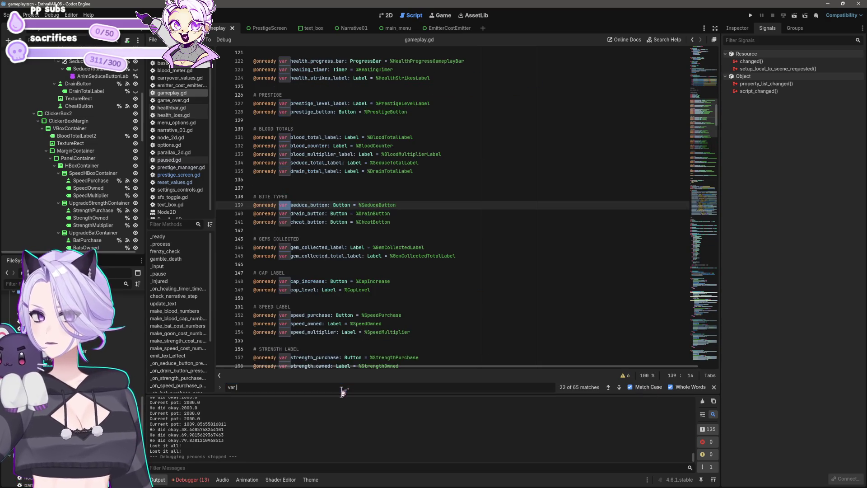
{"action": "left_click", "coordinate": [609, 388]}
{"action": "left_click", "coordinate": [609, 387]}
{"action": "left_click", "coordinate": [608, 387]}
{"action": "left_click", "coordinate": [609, 387]}
{"action": "left_click", "coordinate": [608, 387]}
{"action": "left_click", "coordinate": [609, 387]}
{"action": "left_click", "coordinate": [609, 387]}
{"action": "left_click", "coordinate": [610, 388]}
{"action": "left_click", "coordinate": [611, 389]}
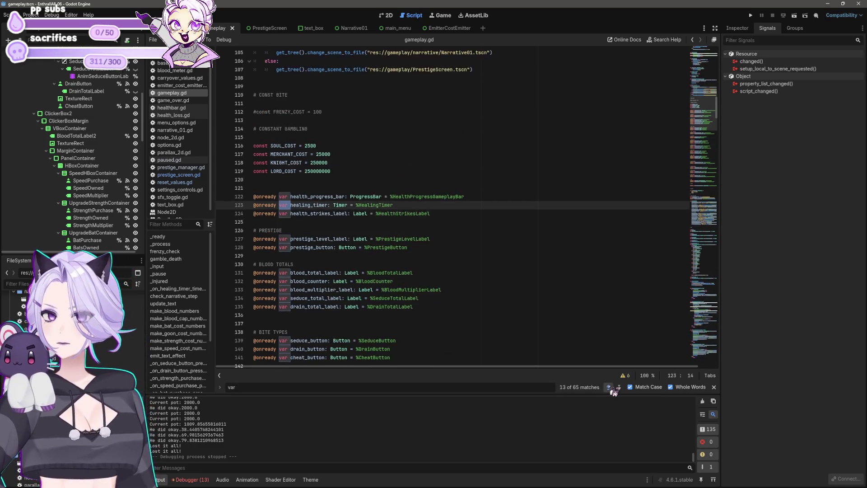
{"action": "left_click", "coordinate": [610, 388]}
{"action": "left_click", "coordinate": [610, 389]}
{"action": "left_click", "coordinate": [610, 388]}
{"action": "left_click", "coordinate": [611, 389]}
{"action": "left_click", "coordinate": [610, 389]}
{"action": "left_click", "coordinate": [610, 388]}
{"action": "left_click", "coordinate": [611, 388]}
{"action": "left_click", "coordinate": [610, 389]}
{"action": "left_click", "coordinate": [610, 388]}
{"action": "left_click", "coordinate": [610, 388]}
{"action": "left_click", "coordinate": [611, 388]}
{"action": "left_click", "coordinate": [610, 389]}
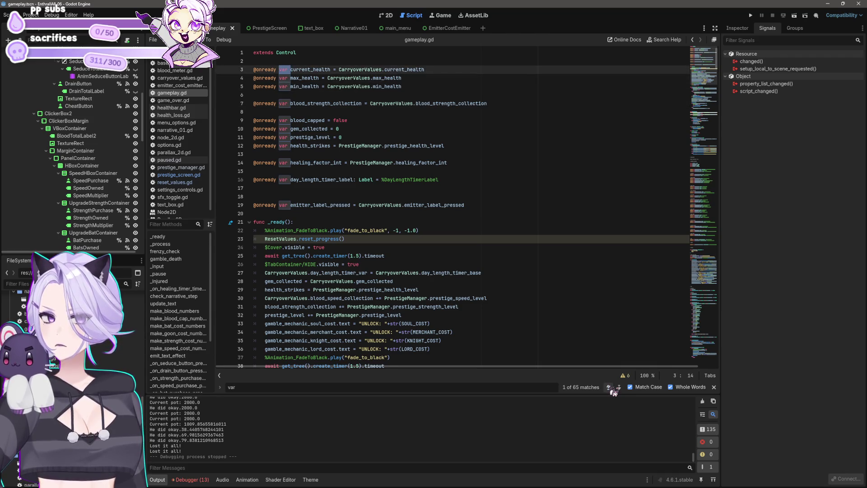
{"action": "left_click", "coordinate": [610, 389]}
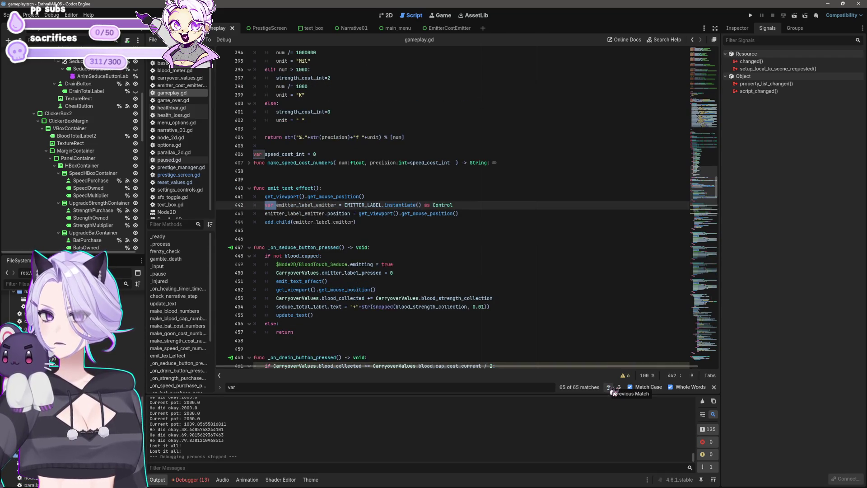
{"action": "left_click", "coordinate": [610, 388]}
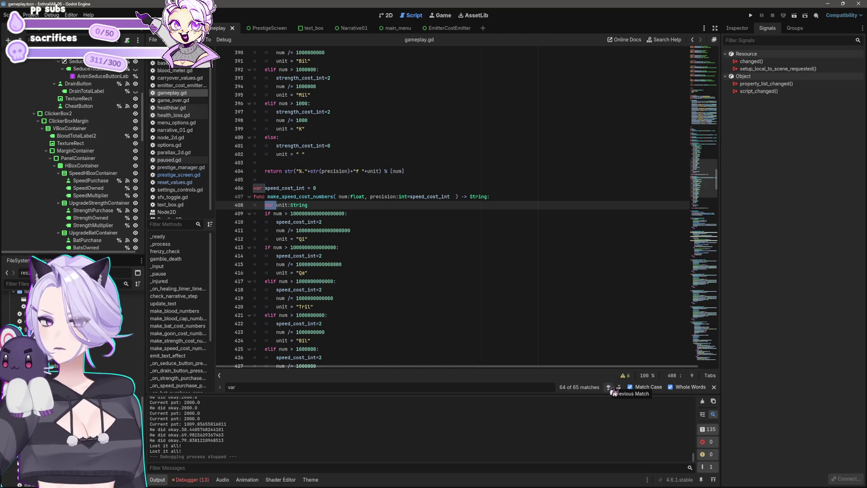
Keep stepping back to the update_text function, then switch to base_values.gd.
{"action": "scroll", "coordinate": [318, 185], "scroll_direction": "up", "scroll_amount": 7}
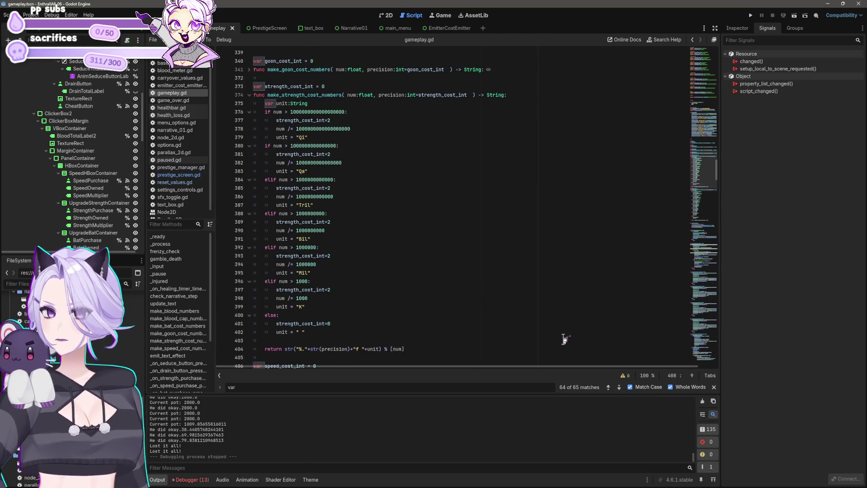
{"action": "left_click", "coordinate": [609, 387]}
{"action": "left_click", "coordinate": [609, 387]}
{"action": "left_click", "coordinate": [609, 387]}
{"action": "left_click", "coordinate": [609, 387]}
{"action": "left_click", "coordinate": [609, 388]}
{"action": "left_click", "coordinate": [609, 388]}
{"action": "left_click", "coordinate": [609, 387]}
{"action": "left_click", "coordinate": [609, 387]}
{"action": "left_click", "coordinate": [609, 387]}
{"action": "left_click", "coordinate": [609, 387]}
{"action": "left_click", "coordinate": [609, 388]}
{"action": "left_click", "coordinate": [609, 388]}
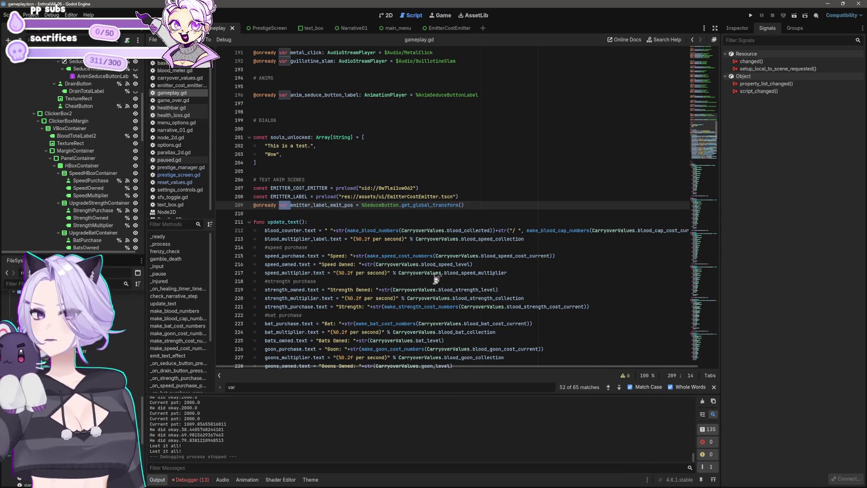
{"action": "left_click", "coordinate": [286, 221]}
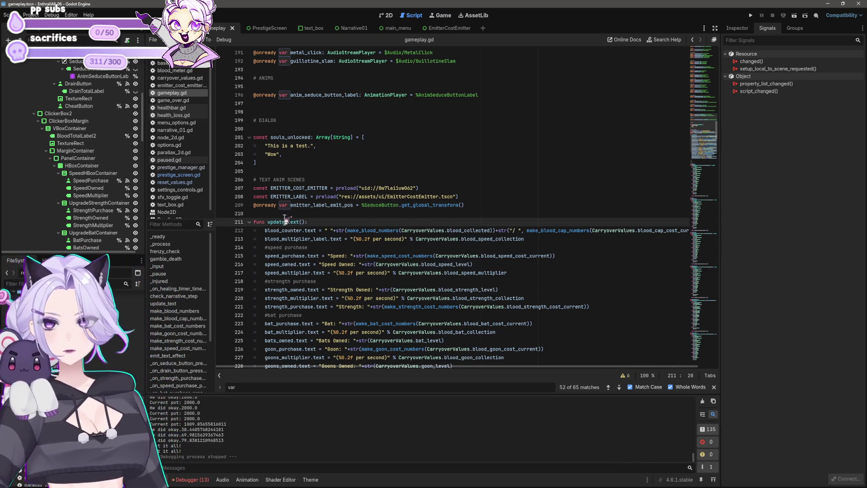
{"action": "left_click", "coordinate": [174, 63]}
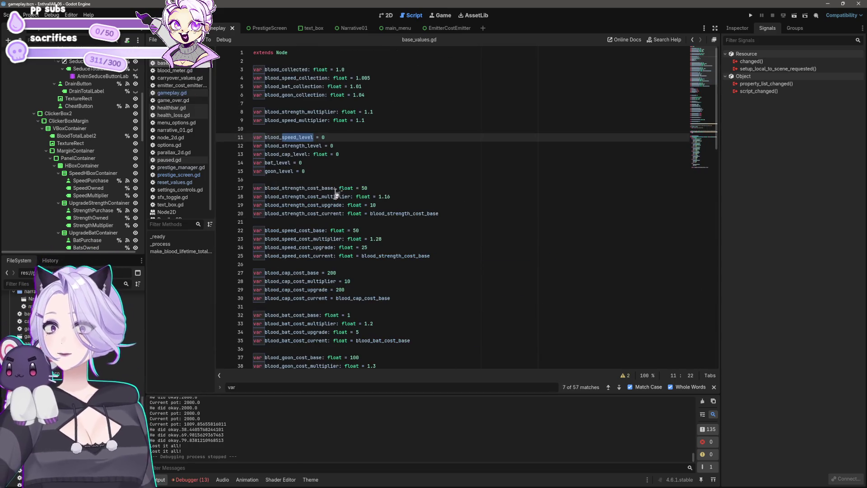
Scroll through base_values.gd, then open carryover_values.gd to compare.
{"action": "scroll", "coordinate": [388, 201], "scroll_direction": "down", "scroll_amount": 5}
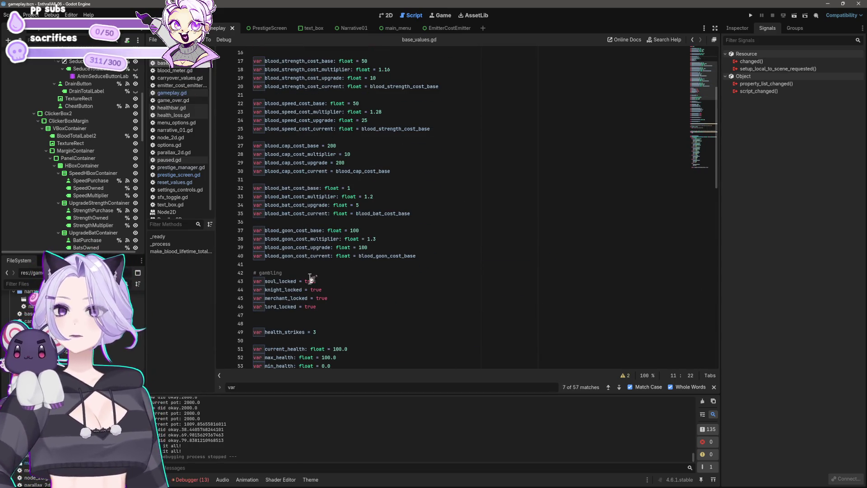
{"action": "scroll", "coordinate": [311, 278], "scroll_direction": "down", "scroll_amount": 5}
{"action": "left_click", "coordinate": [180, 77]}
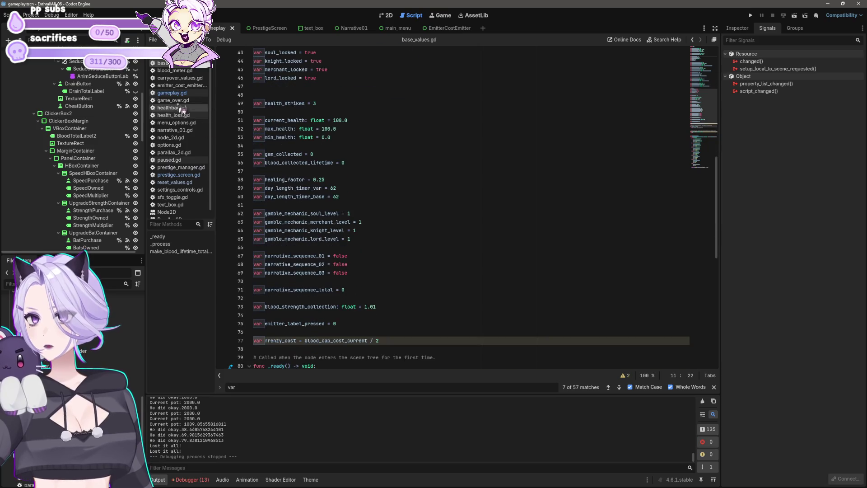
{"action": "scroll", "coordinate": [406, 238], "scroll_direction": "down", "scroll_amount": 5}
{"action": "scroll", "coordinate": [406, 238], "scroll_direction": "up", "scroll_amount": 5}
{"action": "scroll", "coordinate": [407, 238], "scroll_direction": "up", "scroll_amount": 13}
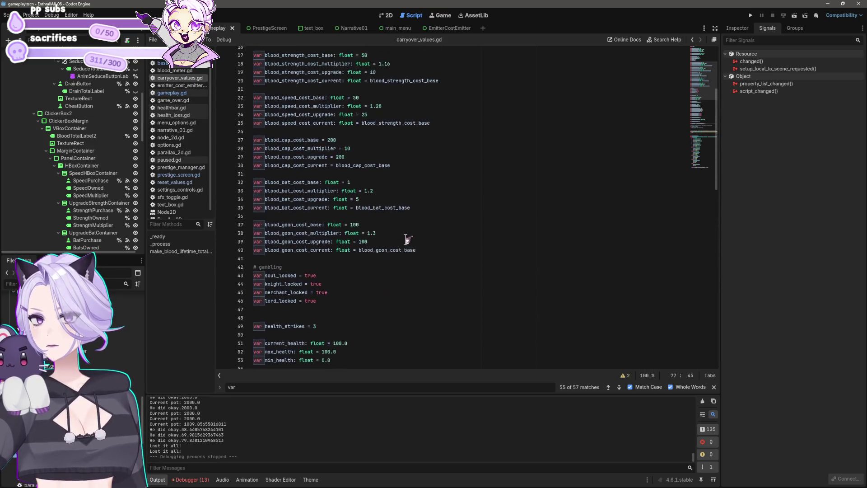
Recheck base_values.gd against carryover_values.gd, then open reset_values.gd.
{"action": "left_click", "coordinate": [161, 63]}
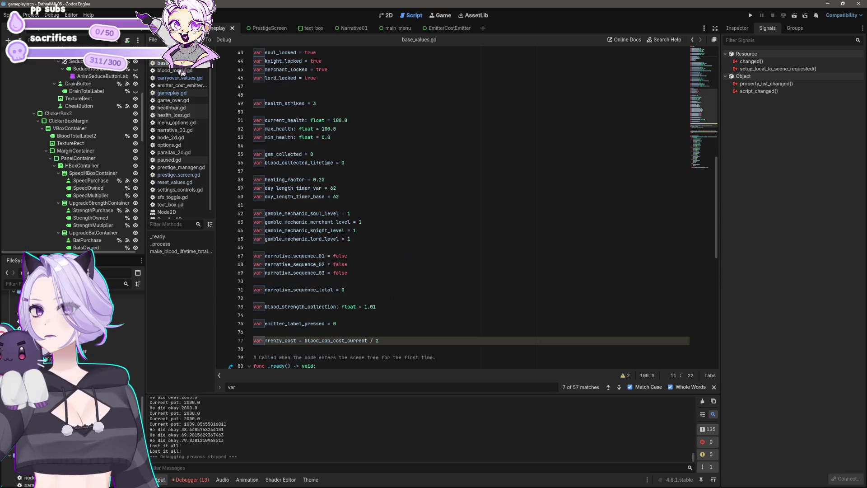
{"action": "scroll", "coordinate": [410, 212], "scroll_direction": "up", "scroll_amount": 10}
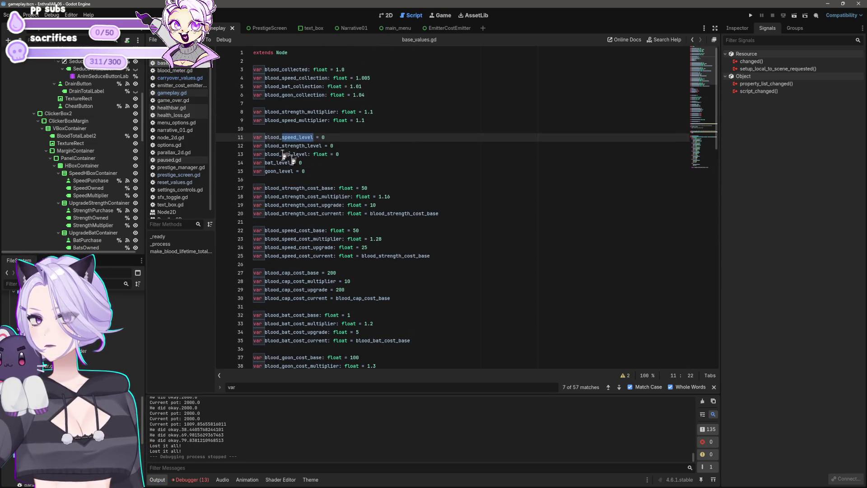
{"action": "left_click", "coordinate": [180, 79]}
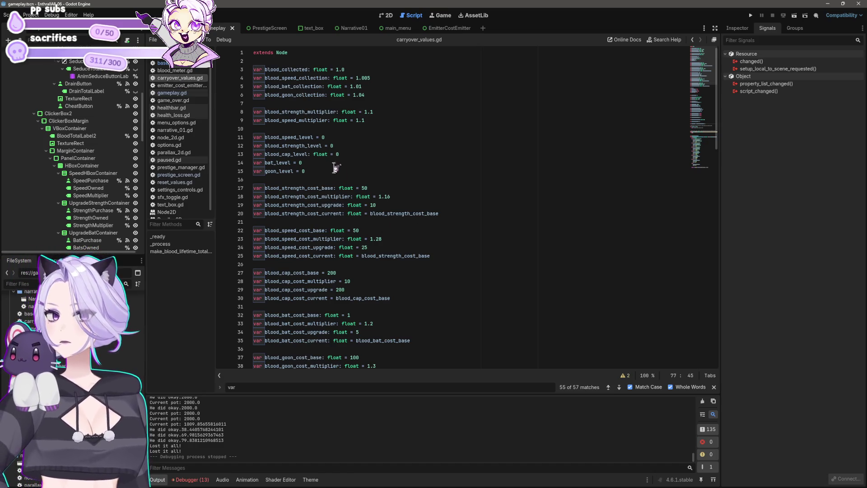
{"action": "scroll", "coordinate": [391, 181], "scroll_direction": "down", "scroll_amount": 15}
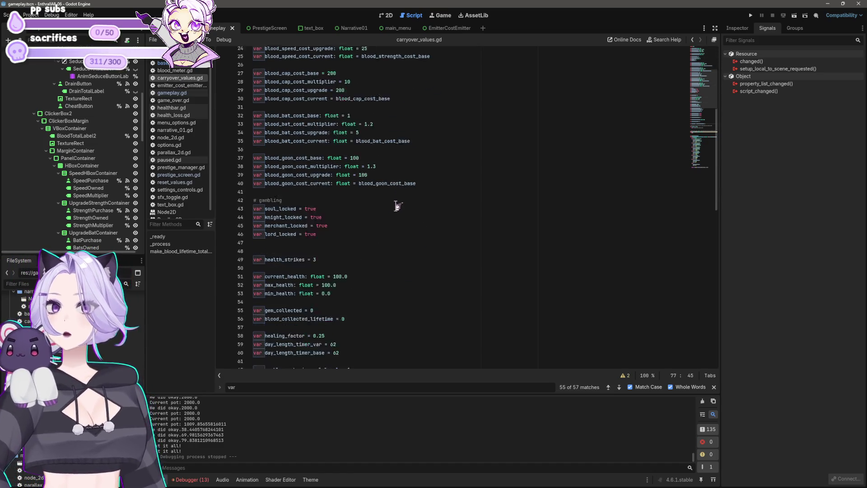
{"action": "scroll", "coordinate": [396, 206], "scroll_direction": "down", "scroll_amount": 6}
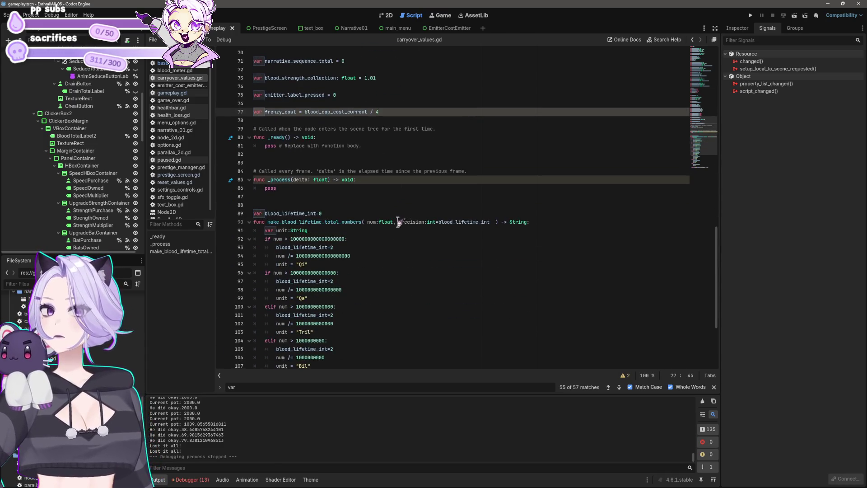
{"action": "scroll", "coordinate": [402, 231], "scroll_direction": "down", "scroll_amount": 5}
{"action": "scroll", "coordinate": [404, 244], "scroll_direction": "up", "scroll_amount": 20}
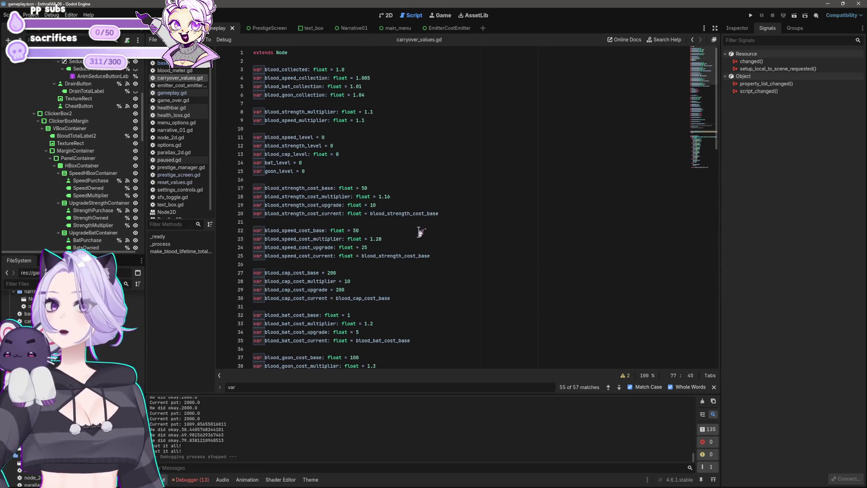
{"action": "left_click", "coordinate": [184, 182]}
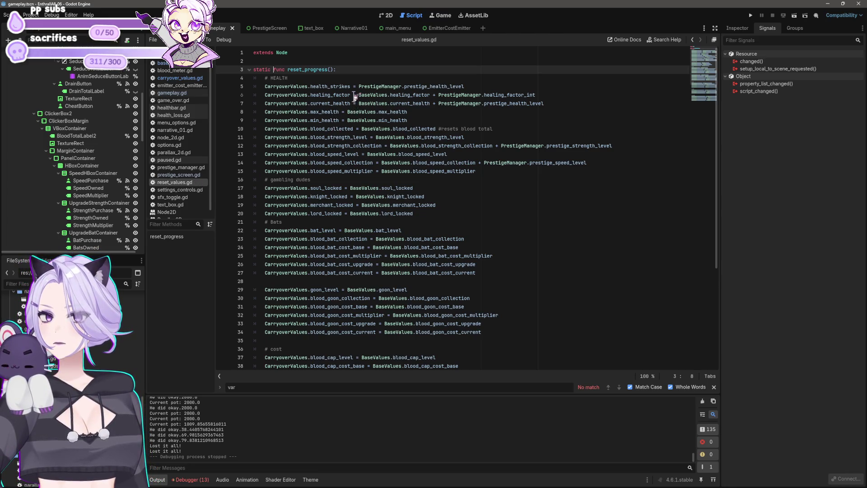
Read through reset_progress, then return to base_values.gd at the end of line 14.
{"action": "scroll", "coordinate": [354, 96], "scroll_direction": "down", "scroll_amount": 2}
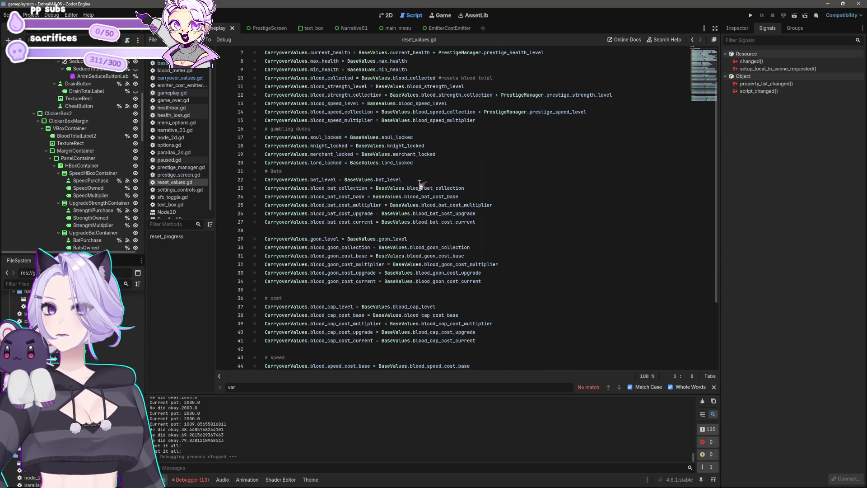
{"action": "mouse_move", "coordinate": [420, 188]}
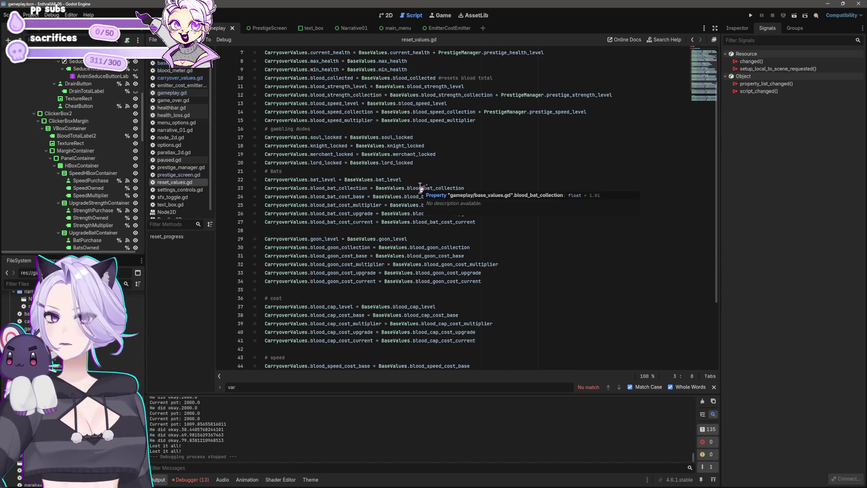
{"action": "scroll", "coordinate": [271, 130], "scroll_direction": "up", "scroll_amount": 2}
{"action": "scroll", "coordinate": [322, 189], "scroll_direction": "down", "scroll_amount": 6}
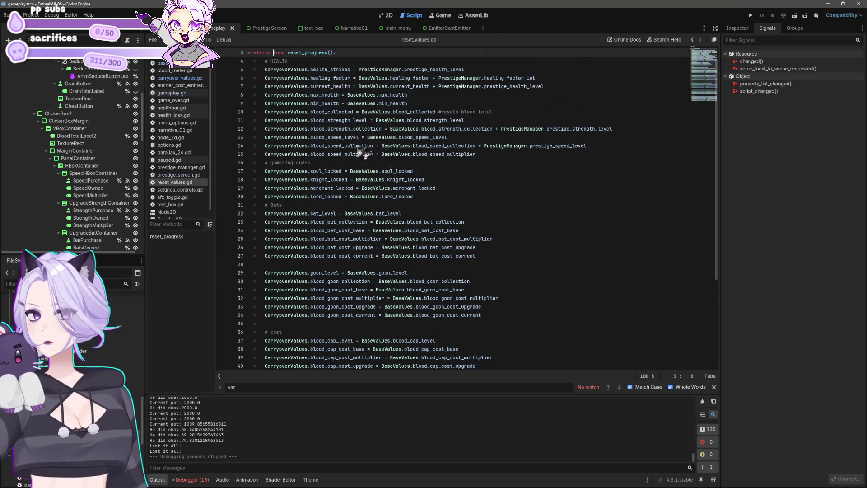
{"action": "left_click", "coordinate": [171, 62]}
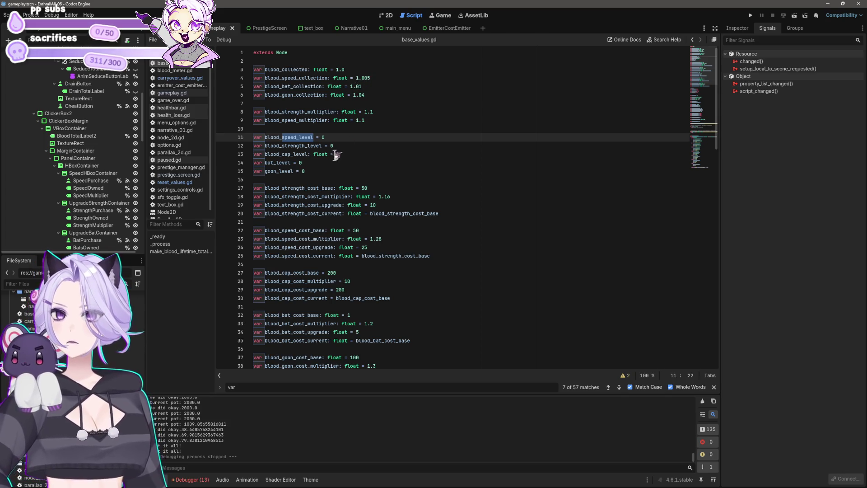
{"action": "left_click", "coordinate": [329, 164]}
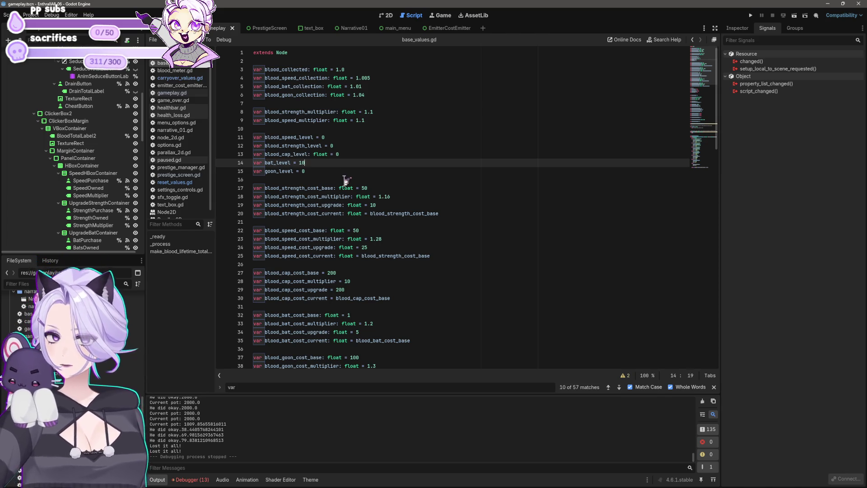
Test-run the game to confirm 100 bats owned, then set bat_level on line 14 to 0.
{"action": "left_click", "coordinate": [751, 15]}
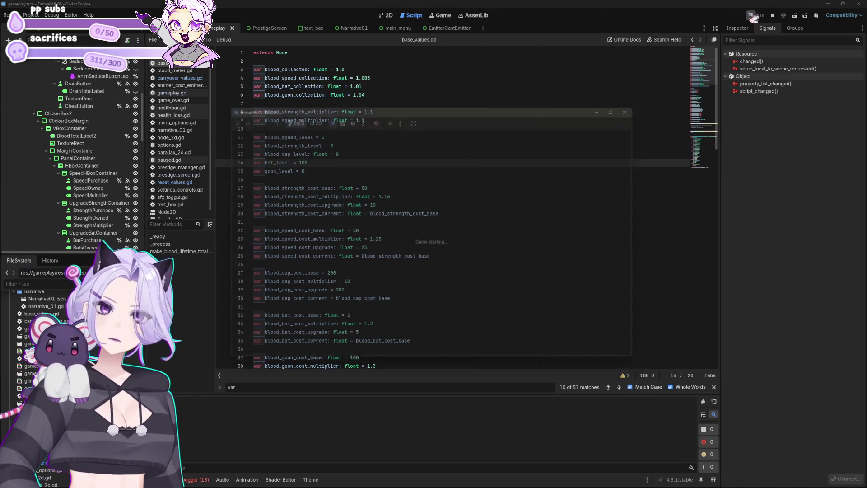
{"action": "left_click", "coordinate": [439, 257]}
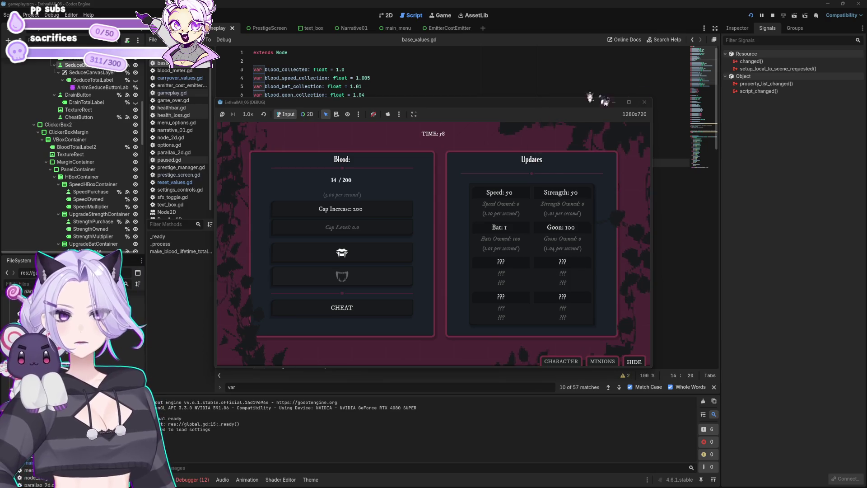
{"action": "left_click", "coordinate": [644, 102]}
{"action": "key", "text": "BackSpace"}
{"action": "key", "text": "BackSpace"}
{"action": "key", "text": "BackSpace"}
{"action": "type", "text": "0"}
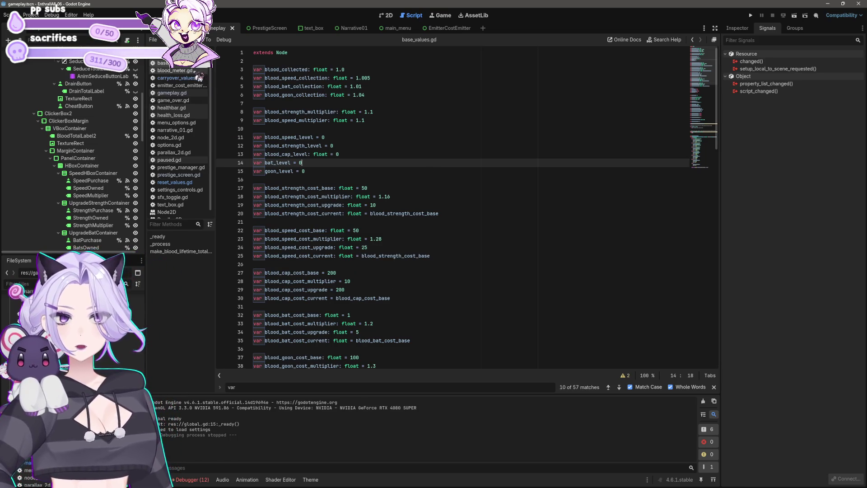
Check frenzy_cost on line 68 of carryover_values.gd.
{"action": "left_click", "coordinate": [174, 70]}
{"action": "left_click", "coordinate": [180, 78]}
{"action": "scroll", "coordinate": [429, 171], "scroll_direction": "down", "scroll_amount": 15}
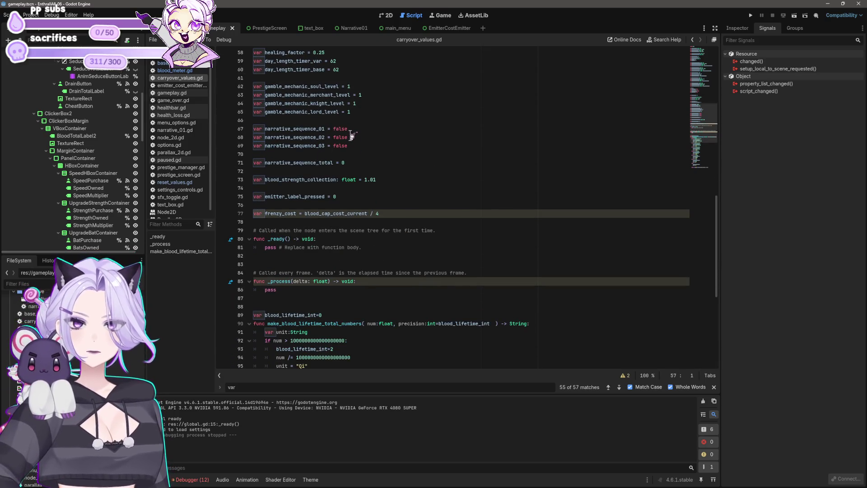
{"action": "left_click", "coordinate": [353, 137]}
Compare with base_values.gd, save the project, and reopen carryover_values.gd.
{"action": "left_click", "coordinate": [174, 70]}
{"action": "left_click", "coordinate": [163, 63]}
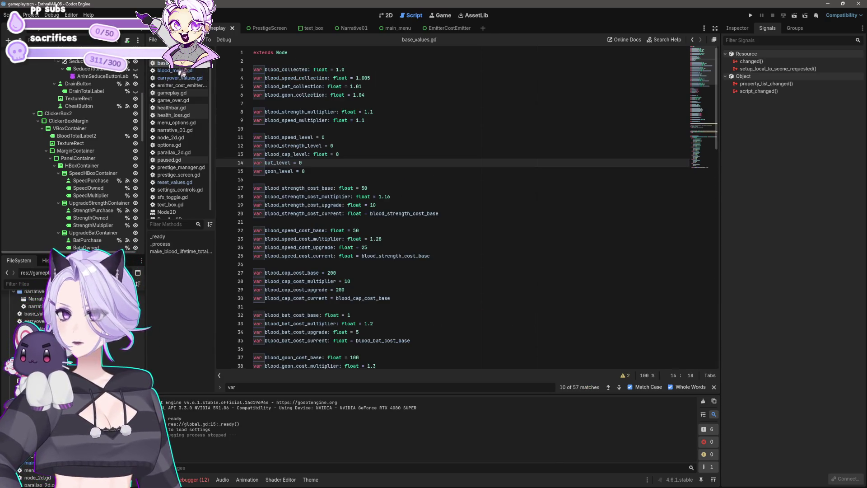
{"action": "scroll", "coordinate": [420, 194], "scroll_direction": "down", "scroll_amount": 12}
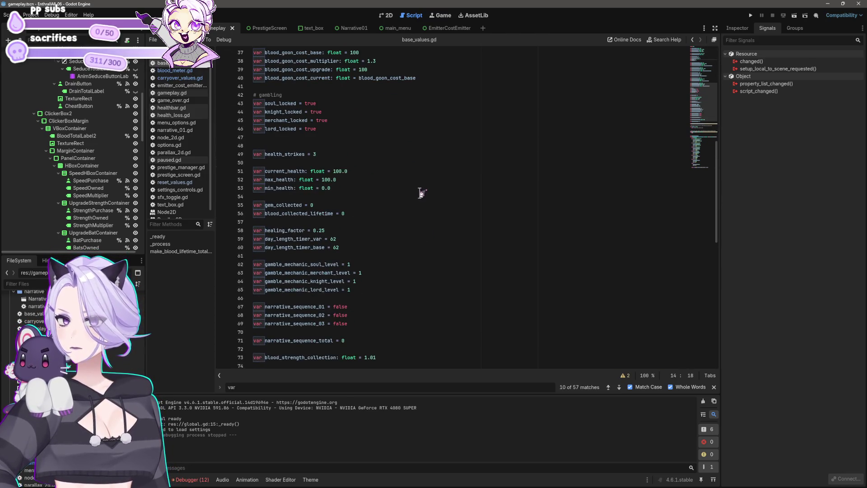
{"action": "scroll", "coordinate": [420, 193], "scroll_direction": "down", "scroll_amount": 8}
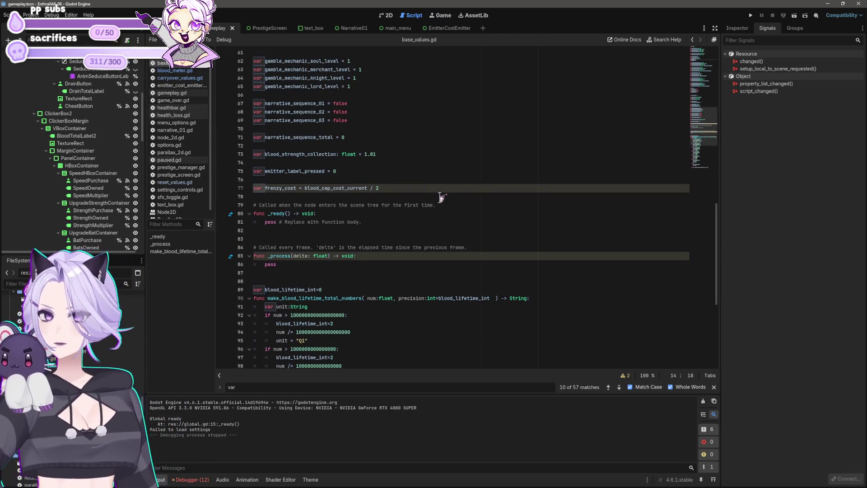
{"action": "scroll", "coordinate": [441, 198], "scroll_direction": "down", "scroll_amount": 5}
{"action": "key", "text": "ctrl+s"}
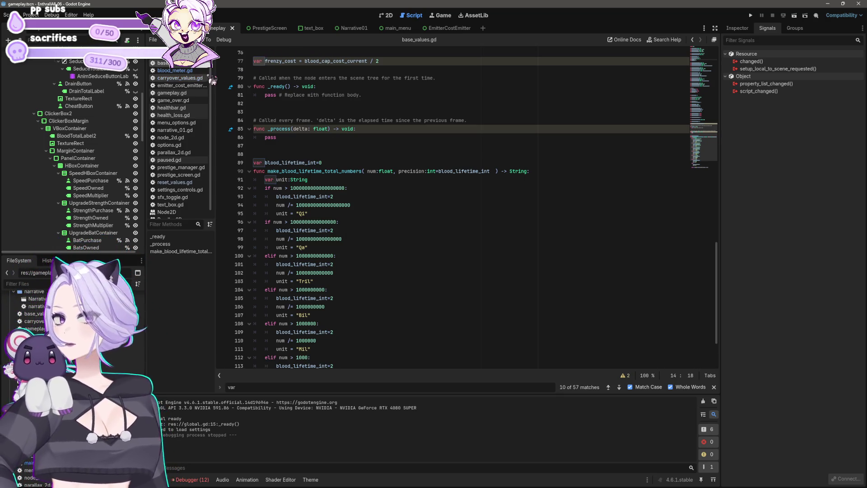
{"action": "left_click", "coordinate": [201, 80]}
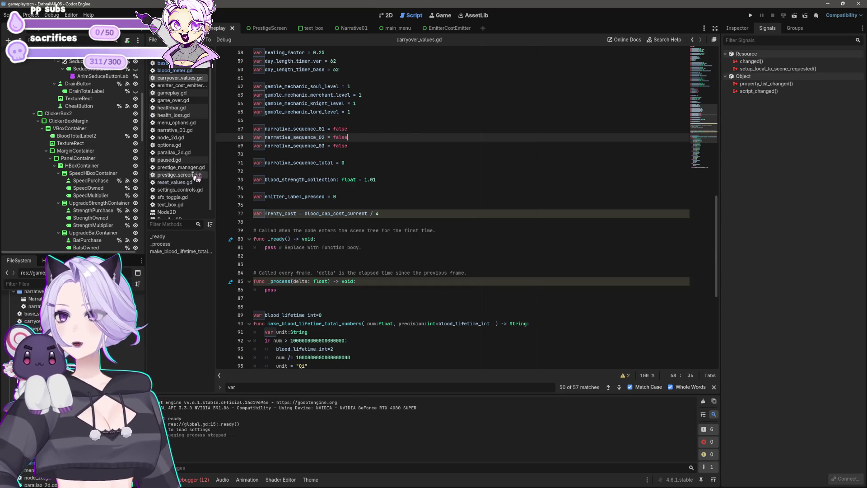
Browse prestige_screen.gd and prestige_manager.gd.
{"action": "left_click", "coordinate": [197, 175]}
{"action": "left_click", "coordinate": [195, 168]}
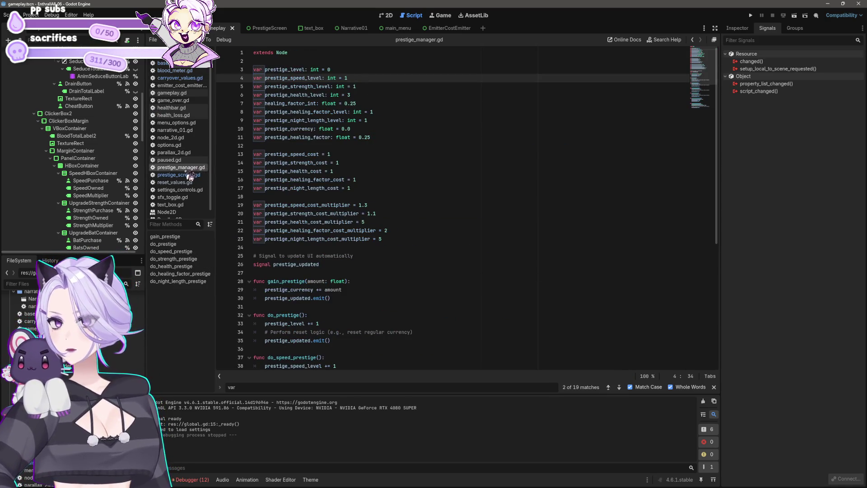
{"action": "left_click", "coordinate": [190, 177]}
{"action": "scroll", "coordinate": [345, 195], "scroll_direction": "up", "scroll_amount": 19}
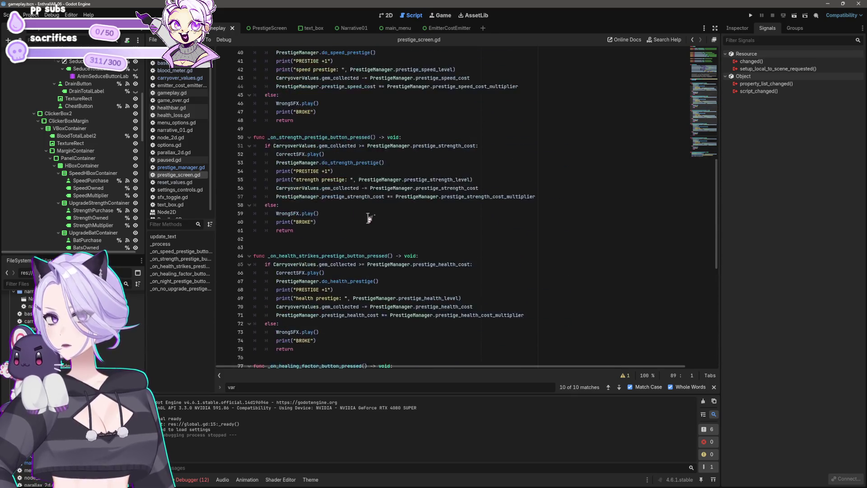
{"action": "scroll", "coordinate": [370, 219], "scroll_direction": "up", "scroll_amount": 5}
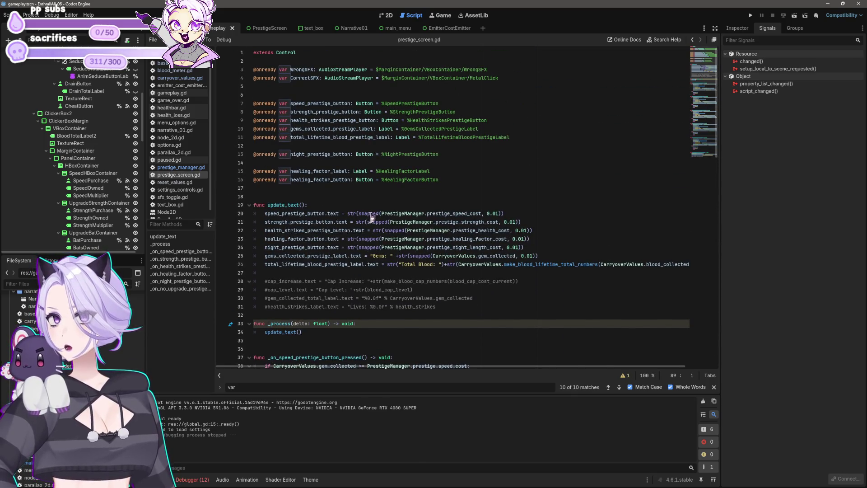
{"action": "left_click", "coordinate": [181, 167]}
{"action": "scroll", "coordinate": [468, 224], "scroll_direction": "down", "scroll_amount": 8}
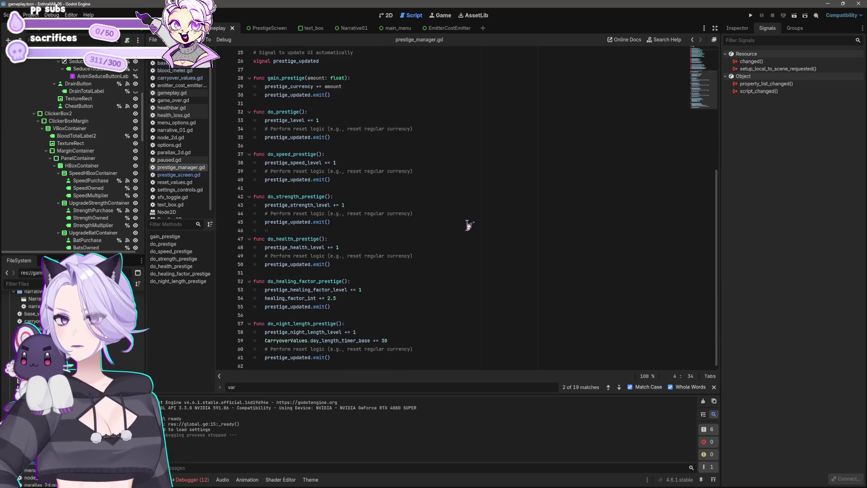
{"action": "scroll", "coordinate": [469, 224], "scroll_direction": "up", "scroll_amount": 8}
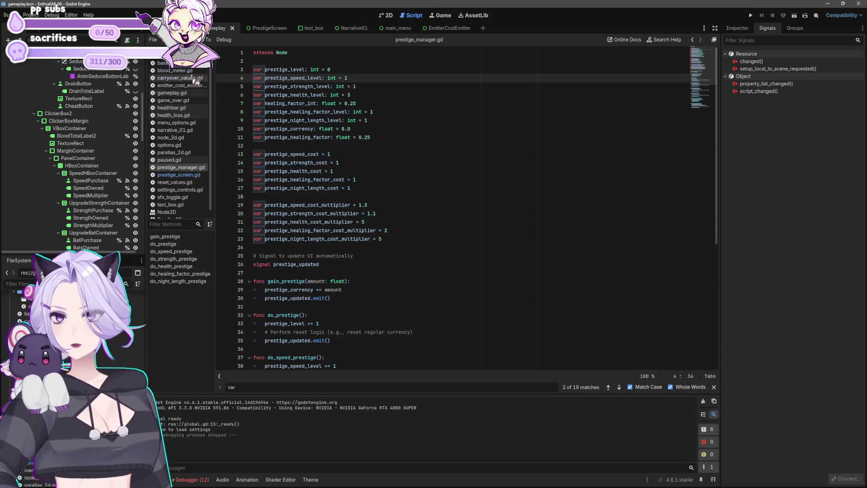
Scroll base_values.gd to the top, then open reset_values.gd.
{"action": "left_click", "coordinate": [181, 64]}
{"action": "scroll", "coordinate": [378, 159], "scroll_direction": "up", "scroll_amount": 15}
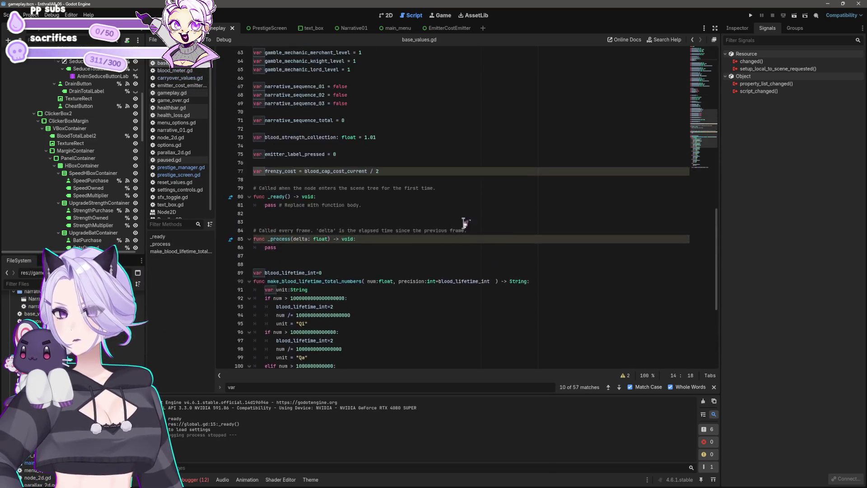
{"action": "scroll", "coordinate": [472, 232], "scroll_direction": "up", "scroll_amount": 2}
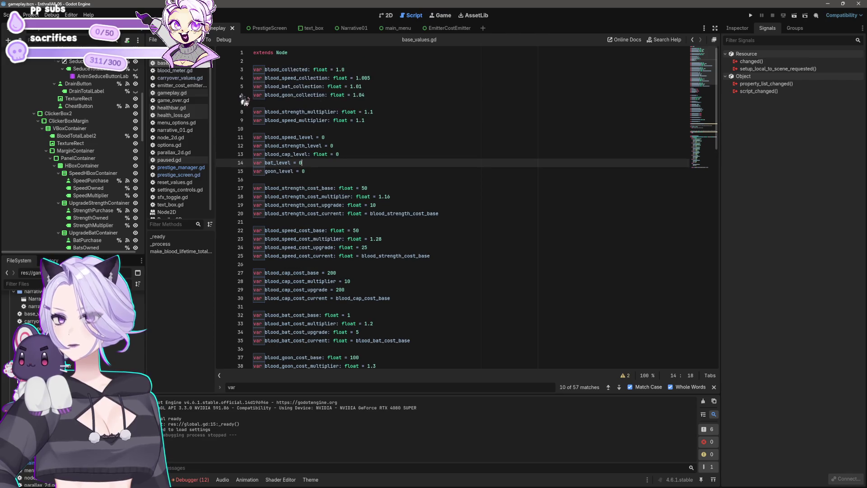
{"action": "left_click", "coordinate": [181, 182]}
{"action": "scroll", "coordinate": [467, 188], "scroll_direction": "down", "scroll_amount": 6}
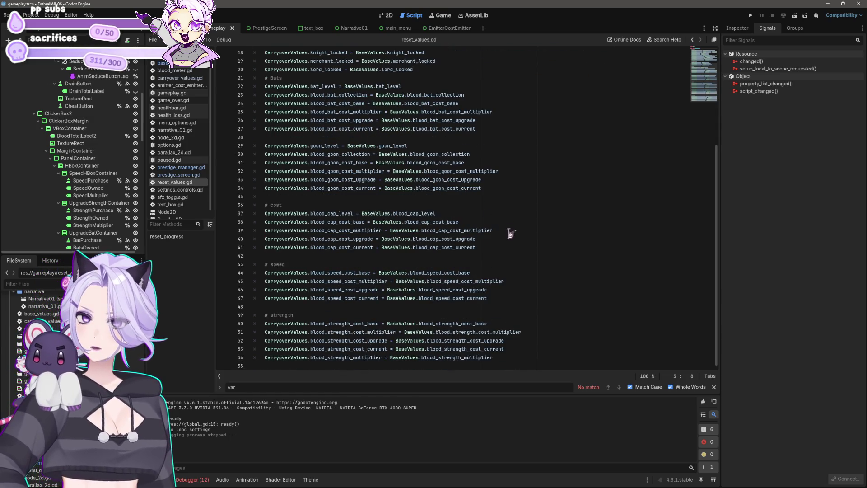
Place the caret at the end of the goon_level reset line in reset_values.gd.
{"action": "left_click", "coordinate": [515, 248]}
{"action": "scroll", "coordinate": [526, 242], "scroll_direction": "up", "scroll_amount": 5}
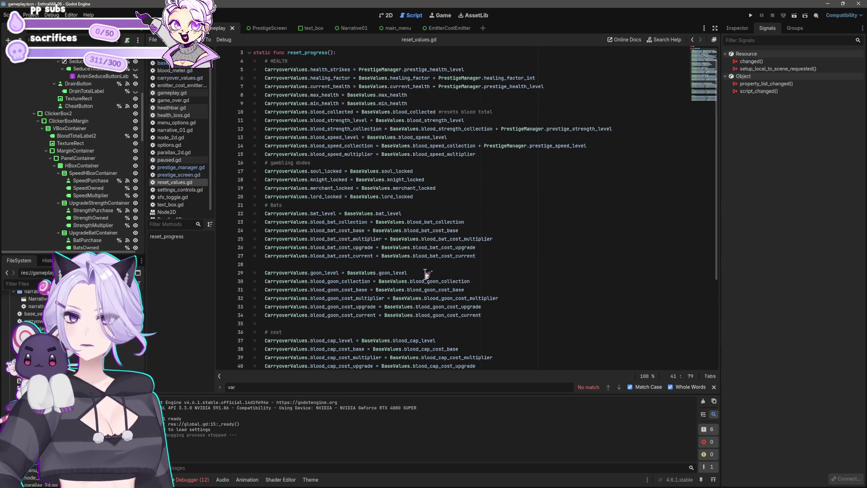
{"action": "mouse_move", "coordinate": [446, 292]}
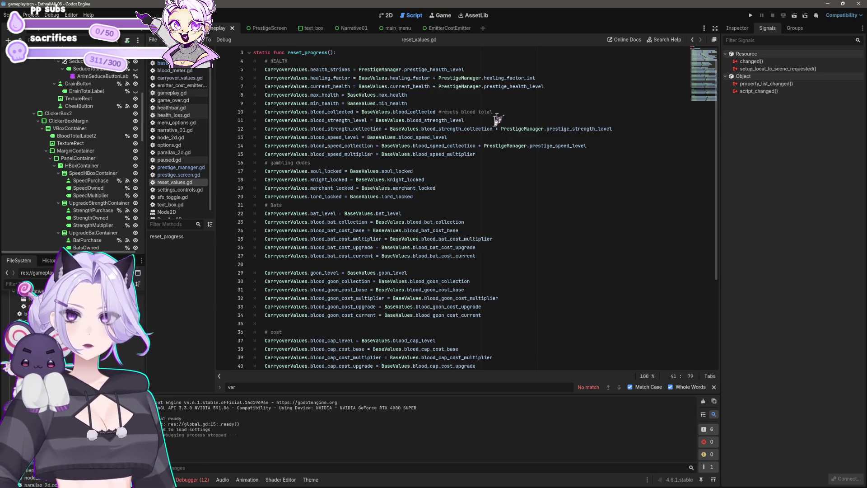
{"action": "left_click", "coordinate": [427, 273]}
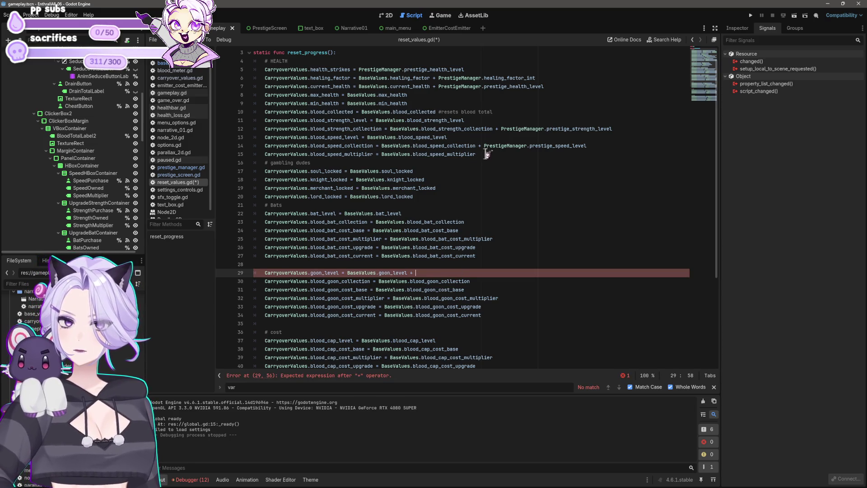
{"action": "left_click_drag", "start_coordinate": [485, 145], "coordinate": [630, 146]}
{"action": "key", "text": "ctrl+c"}
{"action": "left_click", "coordinate": [453, 273]}
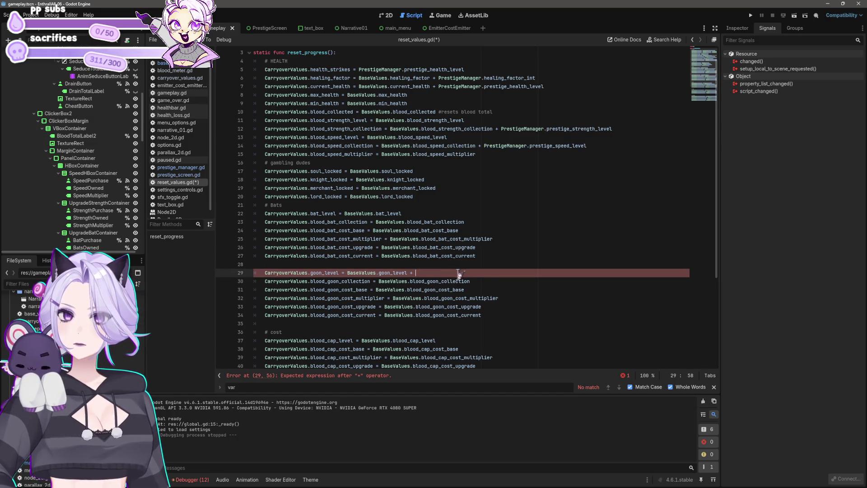
{"action": "key", "text": "ctrl+v"}
{"action": "left_click_drag", "start_coordinate": [488, 273], "coordinate": [502, 274]}
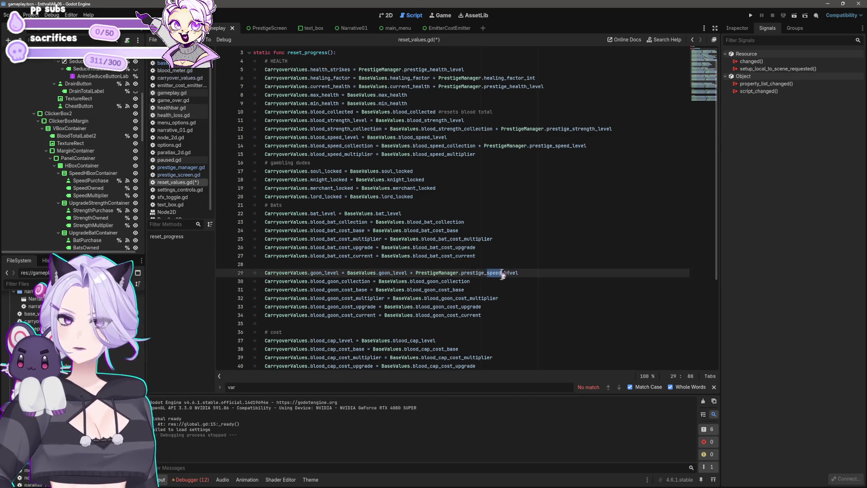
{"action": "type", "text": "goon_upgrad"}
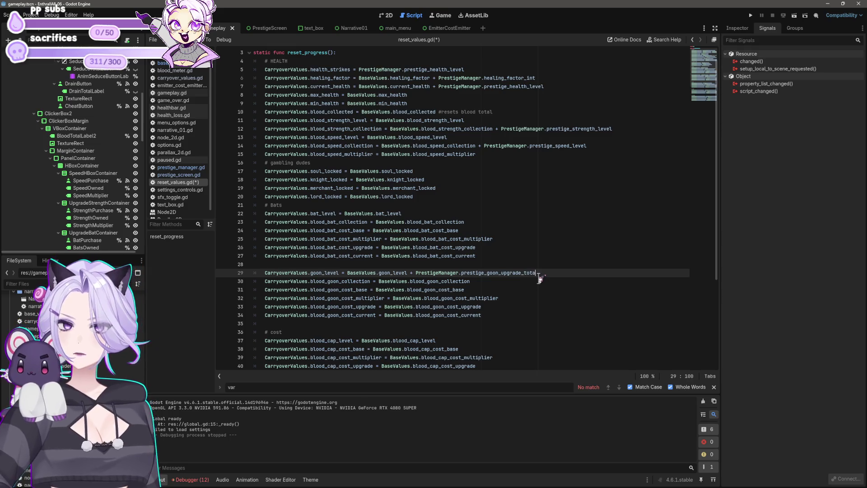
{"action": "left_click", "coordinate": [568, 280]}
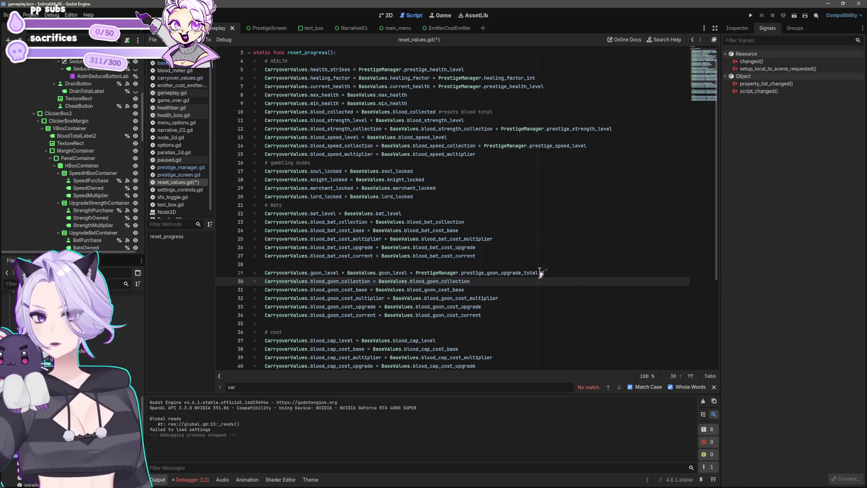
{"action": "left_click", "coordinate": [503, 273]}
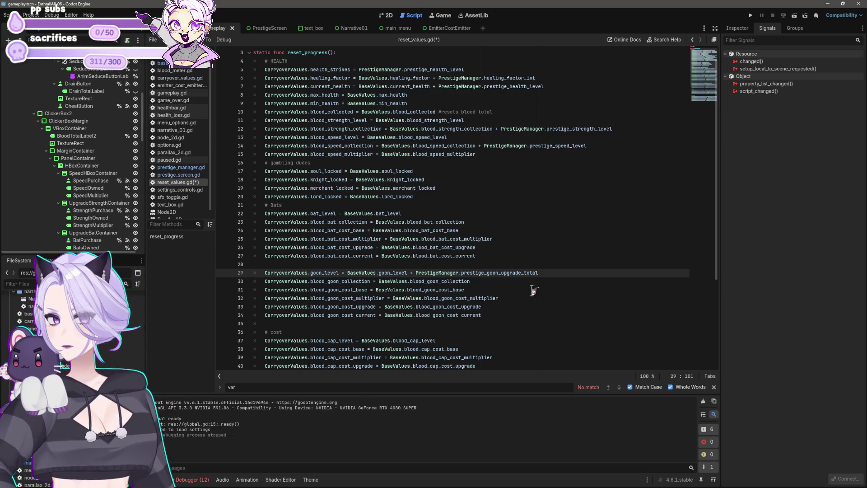
{"action": "key", "text": "ctrl+s"}
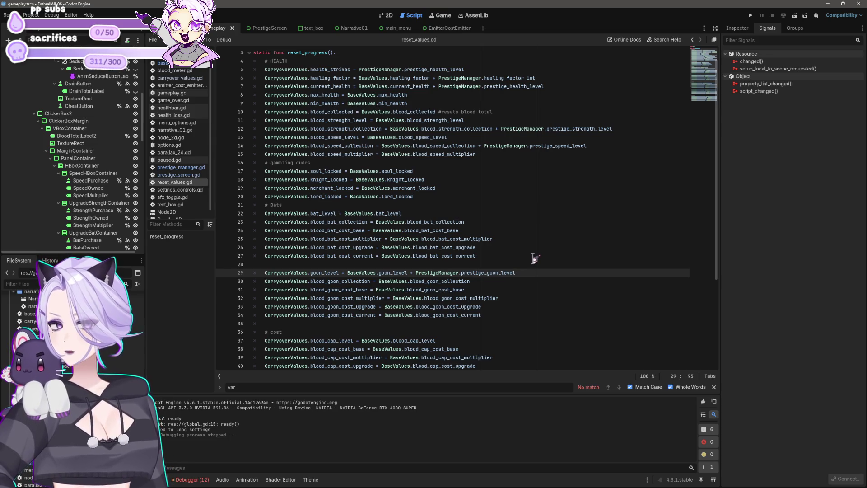
{"action": "scroll", "coordinate": [534, 258], "scroll_direction": "down", "scroll_amount": 2}
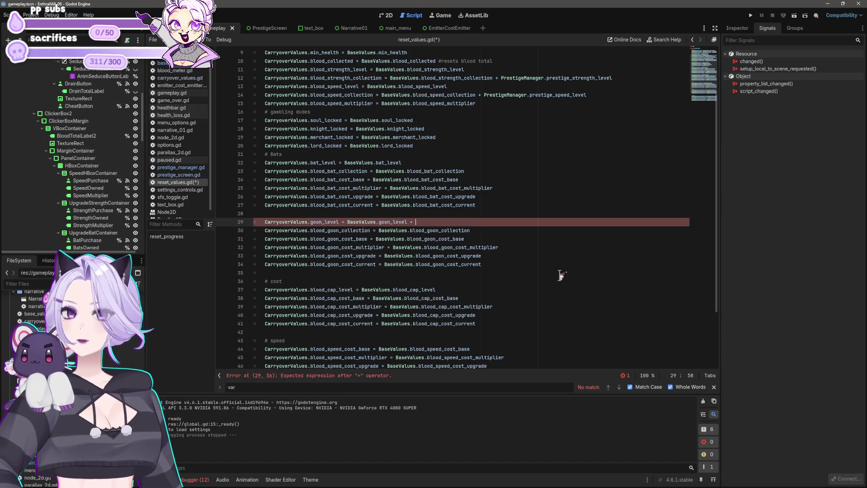
{"action": "key", "text": "ctrl+s"}
Put the caret at the end of line 22 and run the project with F5.
{"action": "left_click", "coordinate": [560, 275]}
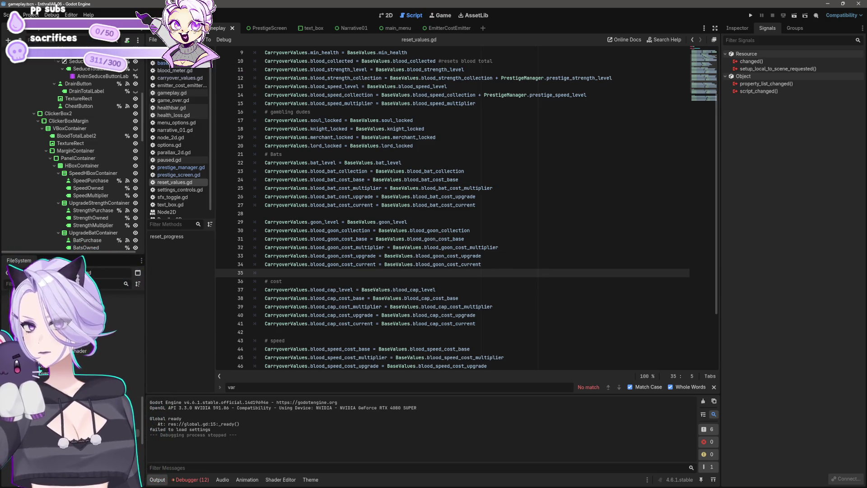
{"action": "left_click", "coordinate": [439, 161]}
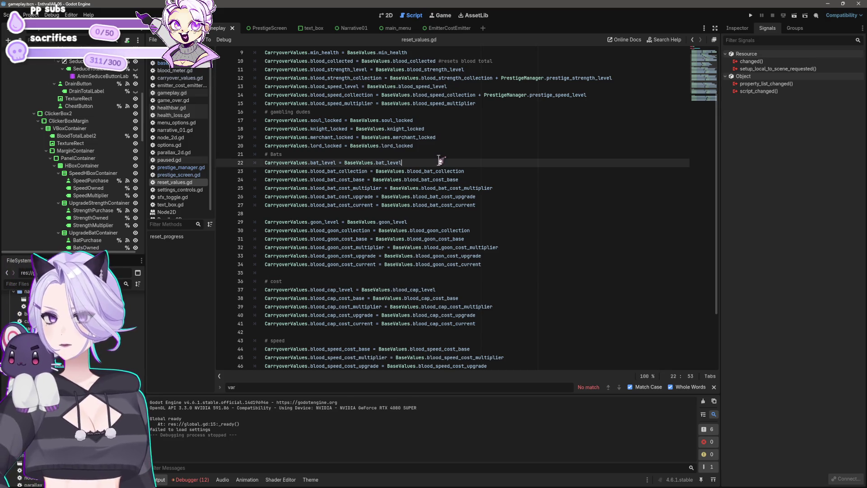
{"action": "mouse_move", "coordinate": [424, 179]}
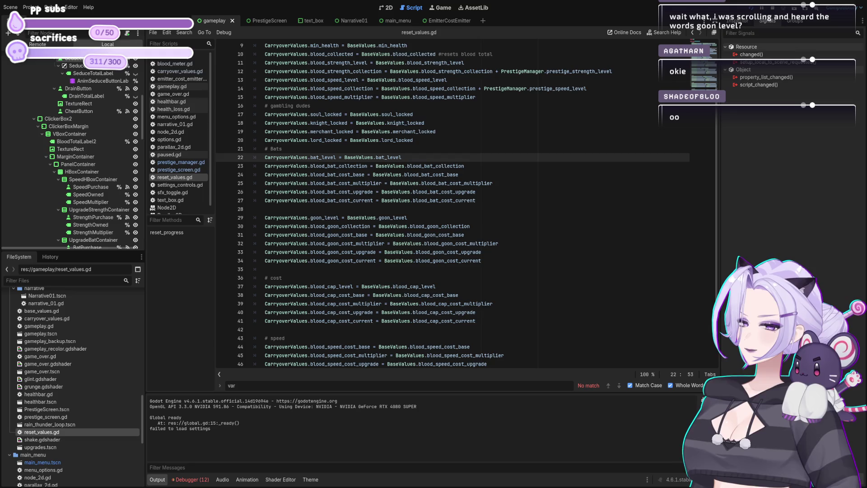
{"action": "key", "text": "F5"}
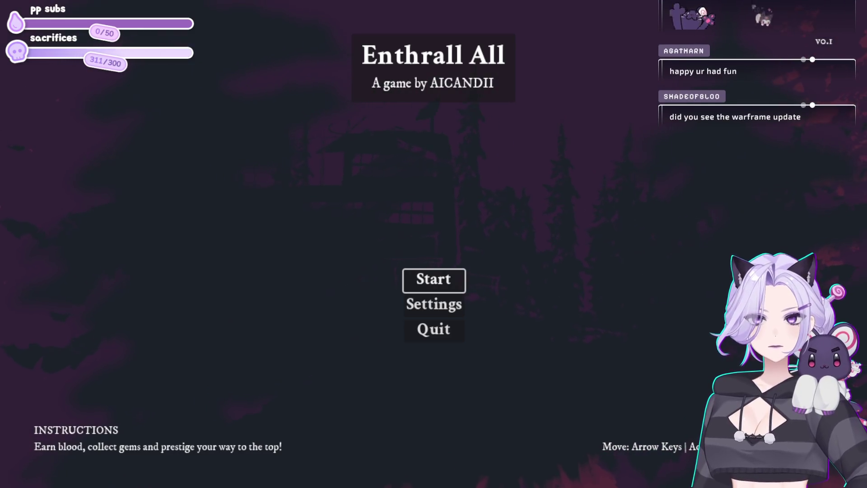
Start a new game and spam the fangs button to build up blood.
{"action": "left_click", "coordinate": [450, 281]}
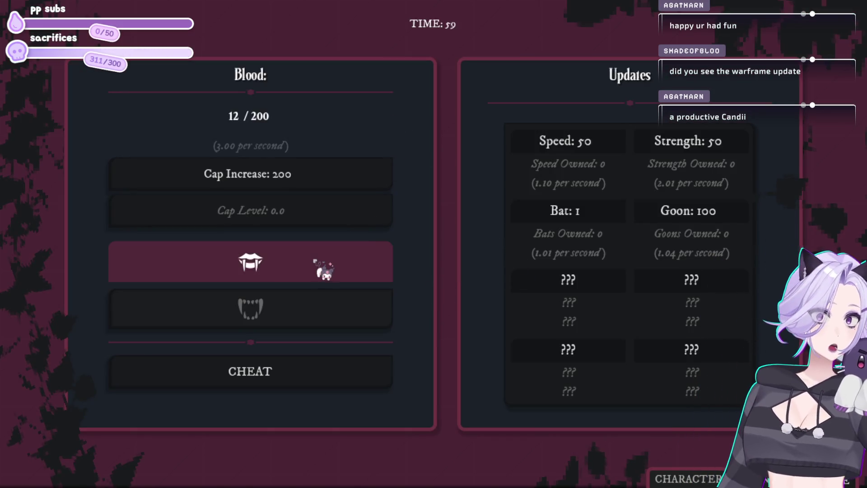
{"action": "left_click", "coordinate": [316, 263]}
{"action": "left_click", "coordinate": [315, 262]}
{"action": "left_click", "coordinate": [314, 261]}
{"action": "left_click", "coordinate": [314, 261]}
{"action": "left_click", "coordinate": [313, 262]}
{"action": "left_click", "coordinate": [313, 264]}
{"action": "left_click", "coordinate": [313, 265]}
{"action": "left_click", "coordinate": [314, 266]}
{"action": "left_click", "coordinate": [313, 267]}
{"action": "left_click", "coordinate": [313, 269]}
{"action": "left_click", "coordinate": [313, 270]}
{"action": "left_click", "coordinate": [313, 271]}
{"action": "left_click", "coordinate": [313, 271]}
{"action": "left_click", "coordinate": [312, 271]}
{"action": "left_click", "coordinate": [313, 271]}
{"action": "left_click", "coordinate": [313, 272]}
{"action": "left_click", "coordinate": [313, 271]}
{"action": "left_click", "coordinate": [314, 272]}
{"action": "left_click", "coordinate": [313, 271]}
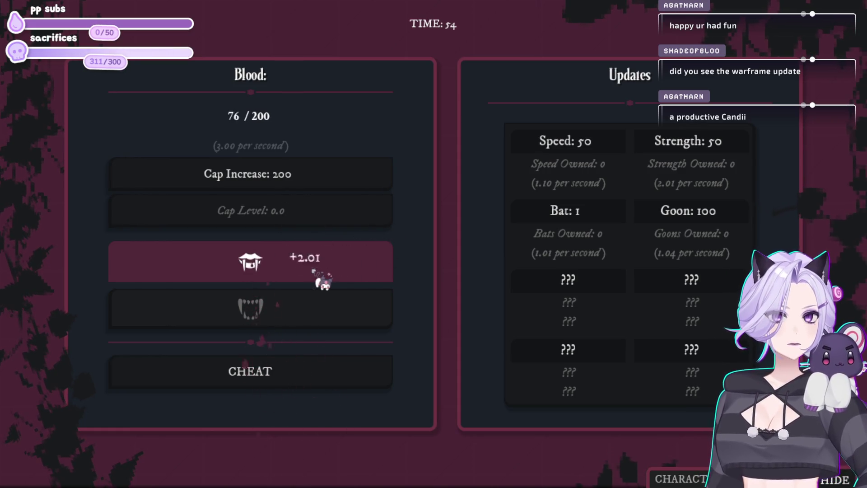
{"action": "left_click", "coordinate": [313, 271]}
{"action": "left_click", "coordinate": [313, 271]}
{"action": "left_click", "coordinate": [314, 271]}
{"action": "left_click", "coordinate": [313, 272]}
{"action": "left_click", "coordinate": [313, 271]}
{"action": "left_click", "coordinate": [314, 271]}
{"action": "left_click", "coordinate": [314, 271]}
{"action": "left_click", "coordinate": [314, 271]}
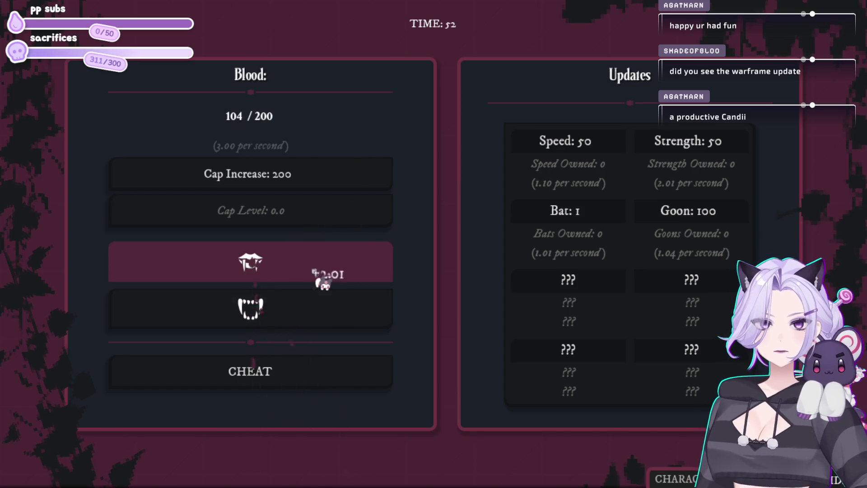
{"action": "left_click", "coordinate": [314, 271]}
{"action": "left_click", "coordinate": [313, 271]}
{"action": "left_click", "coordinate": [313, 271]}
{"action": "left_click", "coordinate": [313, 272]}
{"action": "left_click", "coordinate": [314, 272]}
{"action": "left_click", "coordinate": [313, 272]}
{"action": "left_click", "coordinate": [313, 272]}
{"action": "left_click", "coordinate": [313, 272]}
{"action": "left_click", "coordinate": [313, 271]}
{"action": "left_click", "coordinate": [313, 272]}
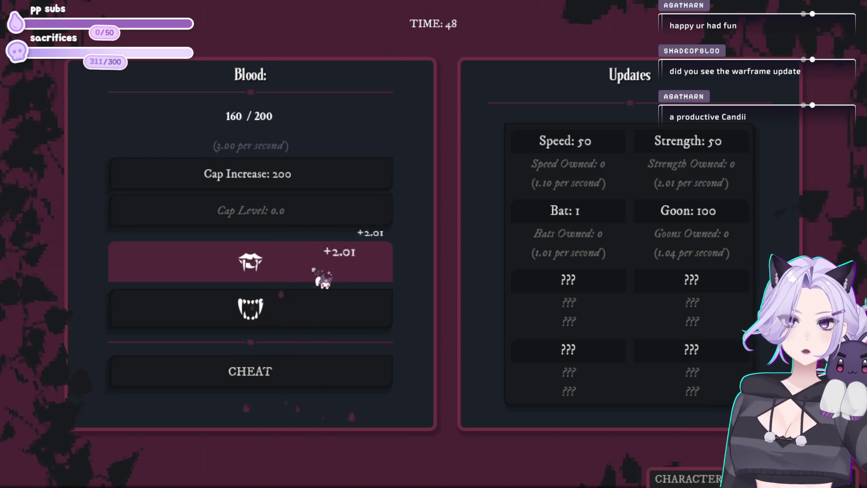
{"action": "left_click", "coordinate": [317, 278]}
{"action": "left_click", "coordinate": [317, 277]}
{"action": "left_click", "coordinate": [317, 277]}
{"action": "left_click", "coordinate": [317, 277]}
{"action": "left_click", "coordinate": [317, 277]}
{"action": "left_click", "coordinate": [317, 278]}
{"action": "left_click", "coordinate": [317, 278]}
{"action": "left_click", "coordinate": [317, 277]}
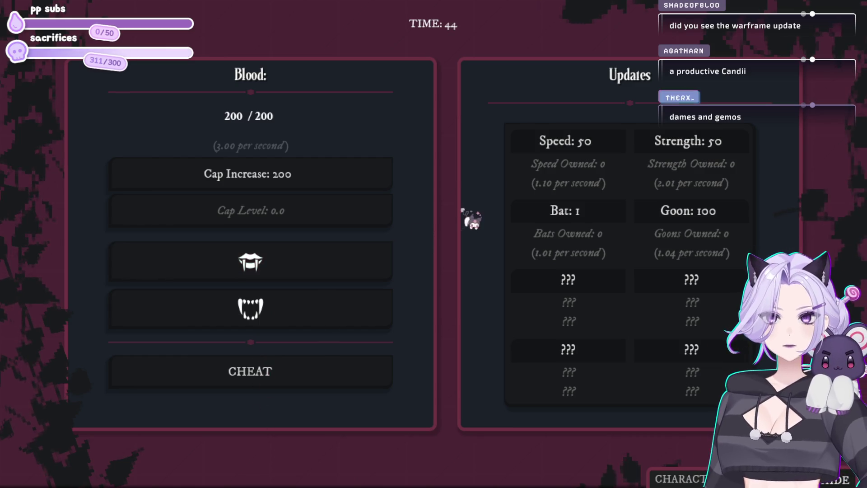
Buy a Cap Increase to raise the blood cap, then keep biting for blood.
{"action": "left_click", "coordinate": [311, 185]}
{"action": "left_click", "coordinate": [319, 273]}
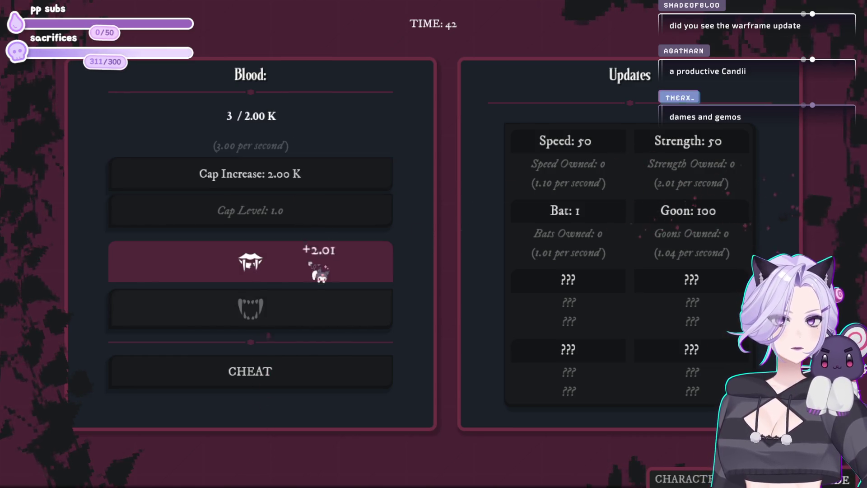
{"action": "left_click", "coordinate": [320, 273]}
{"action": "left_click", "coordinate": [319, 272]}
{"action": "left_click", "coordinate": [319, 272]}
{"action": "left_click", "coordinate": [321, 272]}
{"action": "left_click", "coordinate": [321, 273]}
{"action": "left_click", "coordinate": [320, 272]}
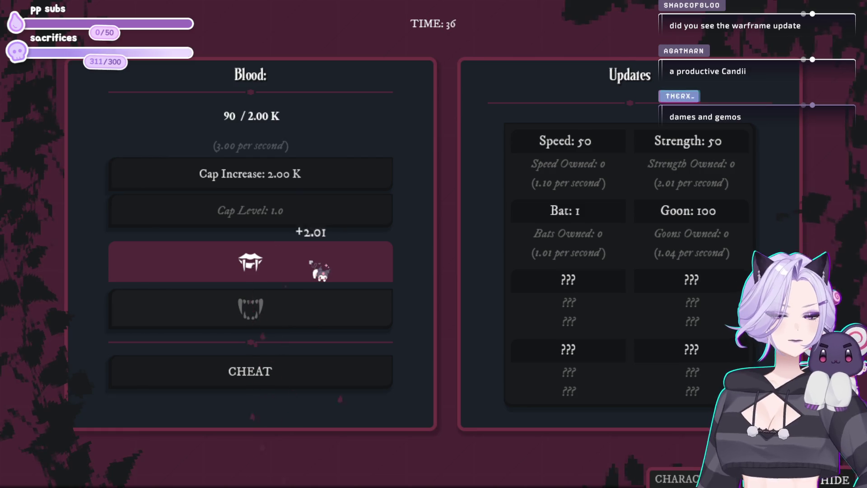
{"action": "left_click", "coordinate": [322, 274]}
{"action": "left_click", "coordinate": [322, 274]}
{"action": "left_click", "coordinate": [322, 274]}
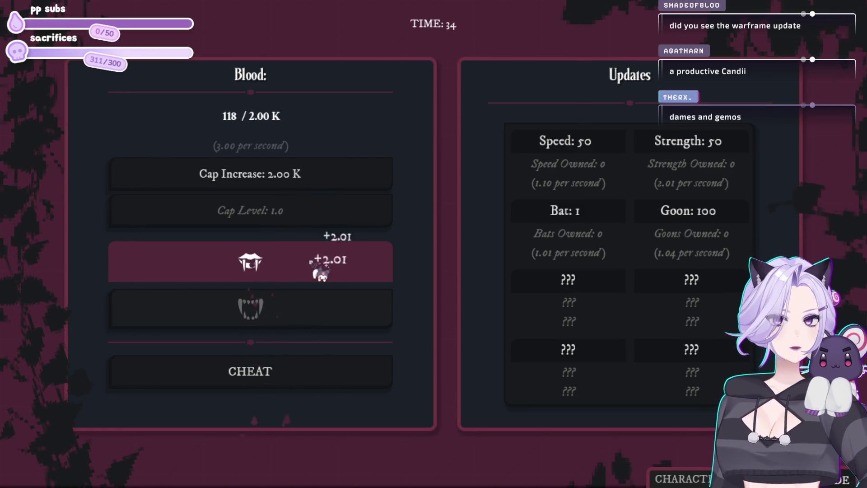
Buy the first Goon and keep biting to refill blood.
{"action": "left_click", "coordinate": [700, 224]}
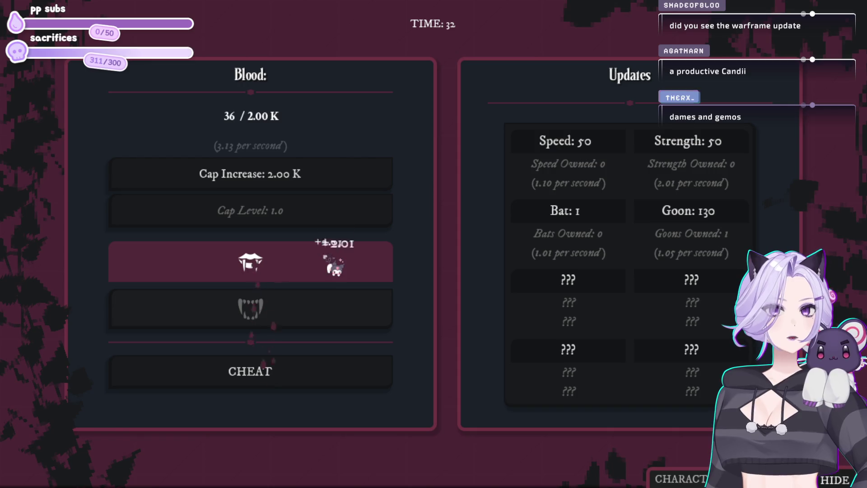
{"action": "left_click", "coordinate": [335, 266]}
{"action": "left_click", "coordinate": [334, 267]}
{"action": "left_click", "coordinate": [334, 266]}
{"action": "left_click", "coordinate": [334, 266]}
{"action": "left_click", "coordinate": [334, 267]}
{"action": "left_click", "coordinate": [334, 267]}
{"action": "left_click", "coordinate": [334, 266]}
{"action": "left_click", "coordinate": [335, 267]}
{"action": "left_click", "coordinate": [334, 266]}
{"action": "left_click", "coordinate": [334, 266]}
{"action": "left_click", "coordinate": [334, 267]}
{"action": "left_click", "coordinate": [334, 266]}
{"action": "left_click", "coordinate": [334, 266]}
{"action": "left_click", "coordinate": [334, 267]}
{"action": "left_click", "coordinate": [334, 267]}
{"action": "left_click", "coordinate": [335, 267]}
{"action": "left_click", "coordinate": [335, 266]}
{"action": "left_click", "coordinate": [334, 267]}
{"action": "left_click", "coordinate": [334, 267]}
{"action": "left_click", "coordinate": [334, 266]}
{"action": "left_click", "coordinate": [334, 267]}
{"action": "left_click", "coordinate": [334, 267]}
{"action": "left_click", "coordinate": [334, 267]}
{"action": "left_click", "coordinate": [334, 266]}
{"action": "left_click", "coordinate": [336, 266]}
{"action": "left_click", "coordinate": [350, 260]}
Buy a second Goon and keep biting for more blood.
{"action": "left_click", "coordinate": [730, 212]}
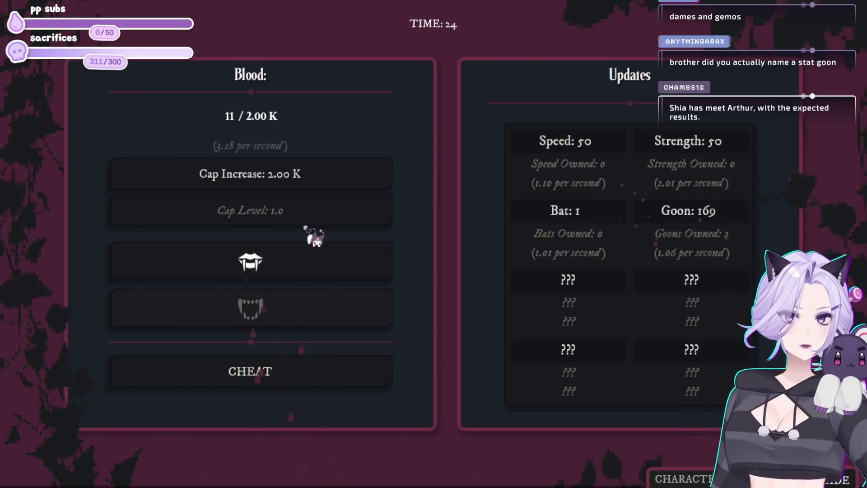
{"action": "left_click", "coordinate": [291, 264]}
{"action": "left_click", "coordinate": [292, 263]}
{"action": "left_click", "coordinate": [292, 263]}
{"action": "left_click", "coordinate": [292, 264]}
{"action": "left_click", "coordinate": [291, 263]}
{"action": "left_click", "coordinate": [292, 262]}
{"action": "left_click", "coordinate": [292, 263]}
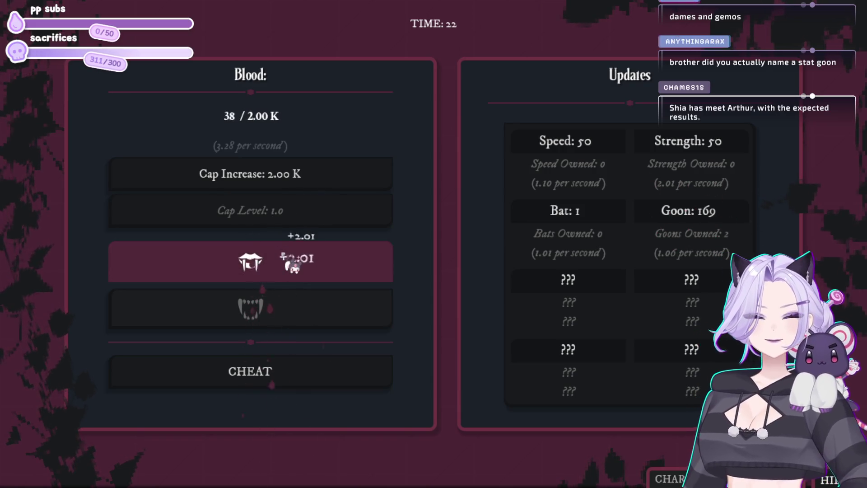
{"action": "left_click", "coordinate": [293, 263]}
{"action": "left_click", "coordinate": [293, 263]}
{"action": "left_click", "coordinate": [292, 263]}
{"action": "left_click", "coordinate": [293, 263]}
{"action": "left_click", "coordinate": [292, 263]}
{"action": "left_click", "coordinate": [292, 263]}
{"action": "left_click", "coordinate": [293, 263]}
{"action": "left_click", "coordinate": [292, 264]}
{"action": "left_click", "coordinate": [292, 264]}
{"action": "left_click", "coordinate": [292, 264]}
{"action": "left_click", "coordinate": [293, 264]}
{"action": "left_click", "coordinate": [293, 265]}
{"action": "left_click", "coordinate": [293, 264]}
{"action": "left_click", "coordinate": [294, 265]}
Buy a run of eight Bats, then bite for more blood.
{"action": "left_click", "coordinate": [550, 227]}
{"action": "left_click", "coordinate": [549, 226]}
{"action": "left_click", "coordinate": [549, 226]}
{"action": "left_click", "coordinate": [550, 227]}
{"action": "left_click", "coordinate": [550, 226]}
{"action": "left_click", "coordinate": [550, 226]}
{"action": "left_click", "coordinate": [551, 224]}
{"action": "left_click", "coordinate": [551, 224]}
{"action": "left_click", "coordinate": [550, 224]}
{"action": "left_click", "coordinate": [551, 225]}
{"action": "left_click", "coordinate": [550, 225]}
{"action": "left_click", "coordinate": [551, 225]}
{"action": "left_click", "coordinate": [551, 225]}
{"action": "left_click", "coordinate": [551, 224]}
{"action": "left_click", "coordinate": [551, 225]}
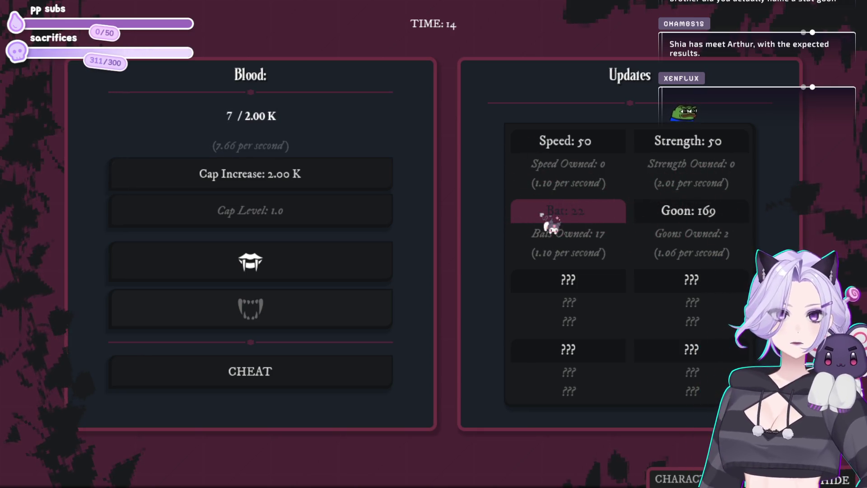
{"action": "left_click", "coordinate": [387, 256]}
{"action": "left_click", "coordinate": [382, 253]}
{"action": "left_click", "coordinate": [382, 253]}
{"action": "left_click", "coordinate": [384, 256]}
{"action": "left_click", "coordinate": [383, 255]}
{"action": "left_click", "coordinate": [383, 256]}
{"action": "left_click", "coordinate": [383, 256]}
Alternate biting and buying Bats until the night ends with 1.0 gems, 4.77 K blood.
{"action": "left_click", "coordinate": [596, 219]}
{"action": "left_click", "coordinate": [319, 252]}
{"action": "left_click", "coordinate": [320, 251]}
{"action": "left_click", "coordinate": [325, 257]}
{"action": "left_click", "coordinate": [325, 257]}
{"action": "left_click", "coordinate": [325, 256]}
{"action": "left_click", "coordinate": [324, 256]}
{"action": "left_click", "coordinate": [324, 256]}
{"action": "left_click", "coordinate": [325, 256]}
{"action": "left_click", "coordinate": [324, 256]}
{"action": "left_click", "coordinate": [324, 256]}
{"action": "left_click", "coordinate": [325, 256]}
{"action": "left_click", "coordinate": [324, 256]}
{"action": "left_click", "coordinate": [325, 256]}
{"action": "left_click", "coordinate": [586, 219]}
{"action": "left_click", "coordinate": [587, 222]}
{"action": "left_click", "coordinate": [329, 254]}
{"action": "left_click", "coordinate": [329, 253]}
{"action": "left_click", "coordinate": [311, 252]}
{"action": "left_click", "coordinate": [311, 252]}
{"action": "left_click", "coordinate": [319, 261]}
{"action": "left_click", "coordinate": [319, 261]}
{"action": "left_click", "coordinate": [319, 261]}
{"action": "left_click", "coordinate": [319, 261]}
{"action": "left_click", "coordinate": [320, 260]}
{"action": "left_click", "coordinate": [319, 260]}
{"action": "left_click", "coordinate": [320, 259]}
{"action": "left_click", "coordinate": [321, 260]}
{"action": "left_click", "coordinate": [322, 258]}
{"action": "left_click", "coordinate": [322, 258]}
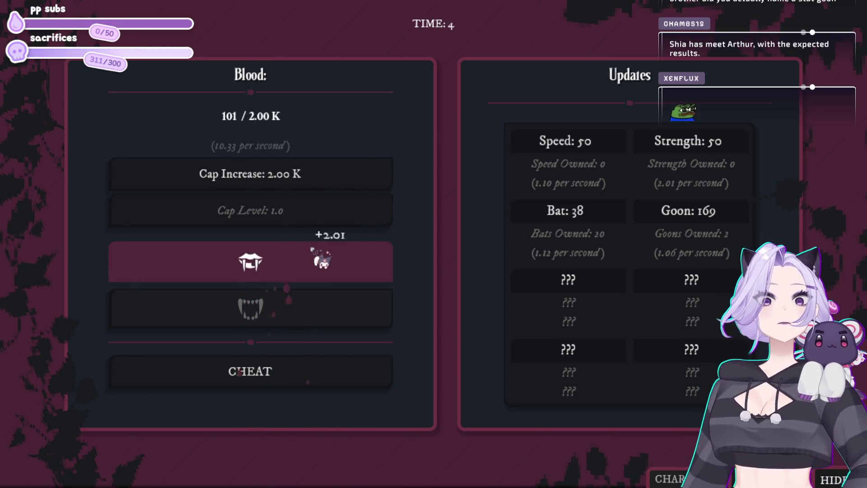
{"action": "left_click", "coordinate": [572, 224]}
{"action": "left_click", "coordinate": [572, 225]}
{"action": "left_click", "coordinate": [180, 264]}
{"action": "left_click", "coordinate": [180, 264]}
{"action": "left_click", "coordinate": [224, 268]}
{"action": "left_click", "coordinate": [223, 268]}
{"action": "left_click", "coordinate": [225, 269]}
{"action": "left_click", "coordinate": [224, 269]}
{"action": "left_click", "coordinate": [224, 261]}
{"action": "left_click", "coordinate": [223, 261]}
{"action": "left_click", "coordinate": [226, 260]}
{"action": "left_click", "coordinate": [225, 259]}
{"action": "left_click", "coordinate": [226, 259]}
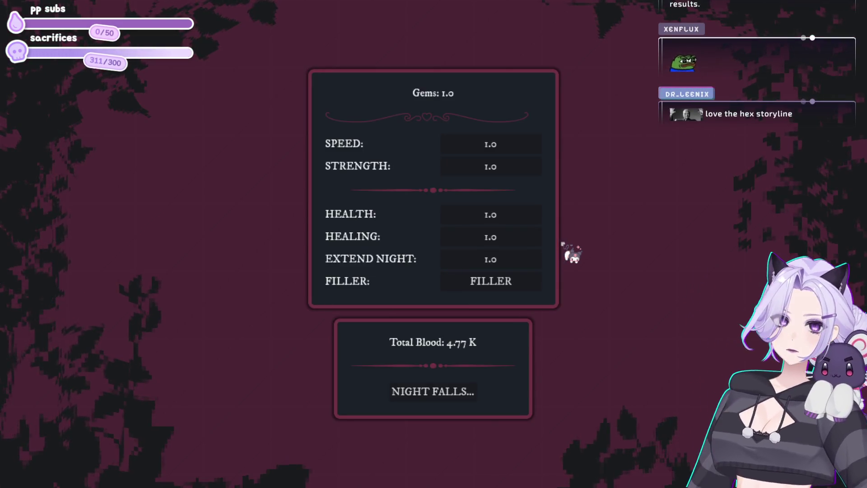
Spend a gem on STRENGTH, start the next night, and bite the fangs for blood.
{"action": "left_click", "coordinate": [496, 158]}
{"action": "left_click", "coordinate": [436, 392]}
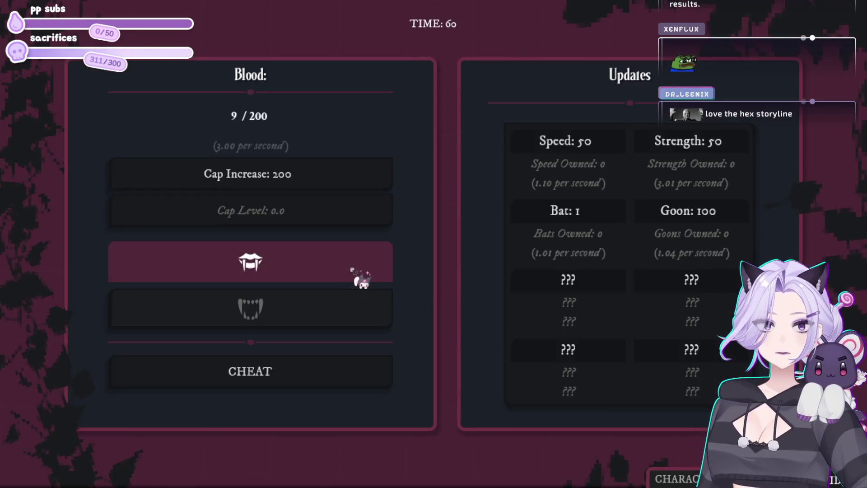
{"action": "left_click", "coordinate": [357, 276]}
{"action": "left_click", "coordinate": [358, 275]}
{"action": "left_click", "coordinate": [361, 273]}
{"action": "left_click", "coordinate": [358, 271]}
{"action": "left_click", "coordinate": [352, 267]}
{"action": "left_click", "coordinate": [348, 264]}
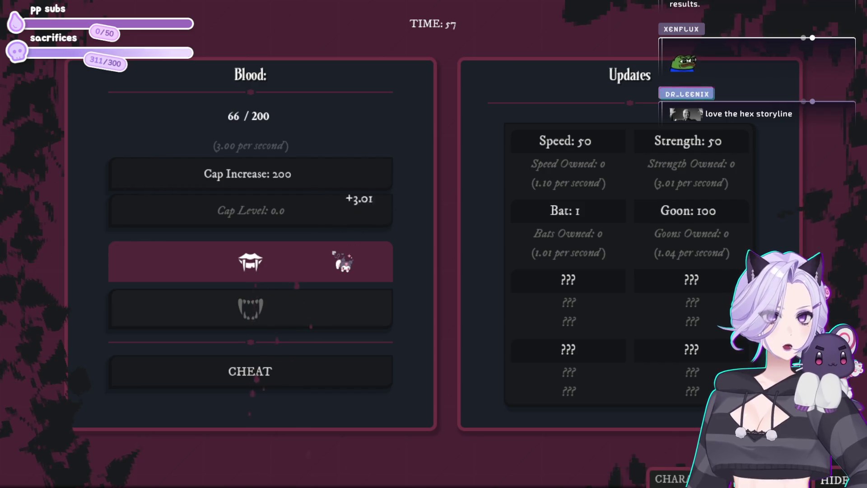
{"action": "left_click", "coordinate": [343, 255]}
{"action": "left_click", "coordinate": [354, 252]}
{"action": "left_click", "coordinate": [354, 252]}
{"action": "left_click", "coordinate": [351, 244]}
{"action": "left_click", "coordinate": [350, 244]}
{"action": "left_click", "coordinate": [342, 252]}
{"action": "left_click", "coordinate": [342, 252]}
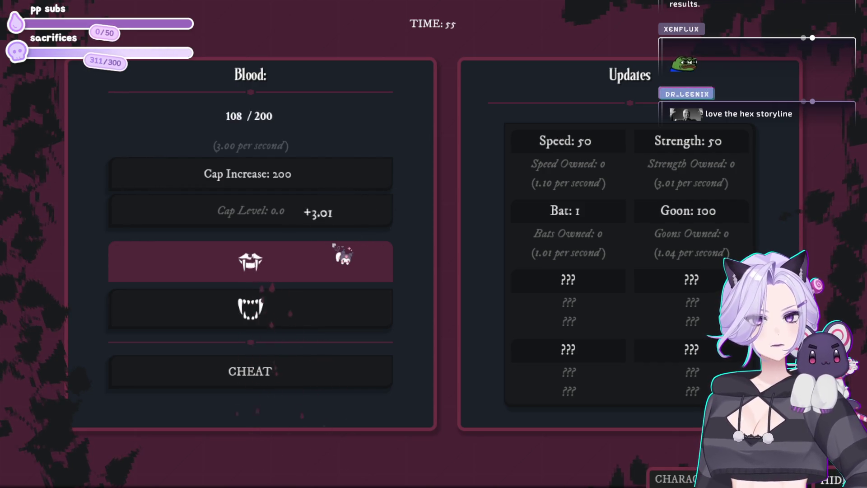
{"action": "left_click", "coordinate": [343, 251]}
Buy a batch of Bats, biting the fangs between purchases.
{"action": "left_click", "coordinate": [569, 221]}
{"action": "left_click", "coordinate": [615, 224]}
{"action": "left_click", "coordinate": [613, 221]}
{"action": "left_click", "coordinate": [614, 222]}
{"action": "left_click", "coordinate": [611, 220]}
{"action": "left_click", "coordinate": [611, 220]}
{"action": "left_click", "coordinate": [610, 220]}
{"action": "left_click", "coordinate": [617, 228]}
{"action": "left_click", "coordinate": [617, 228]}
{"action": "left_click", "coordinate": [615, 228]}
{"action": "left_click", "coordinate": [310, 258]}
{"action": "left_click", "coordinate": [307, 261]}
{"action": "left_click", "coordinate": [305, 264]}
{"action": "left_click", "coordinate": [304, 265]}
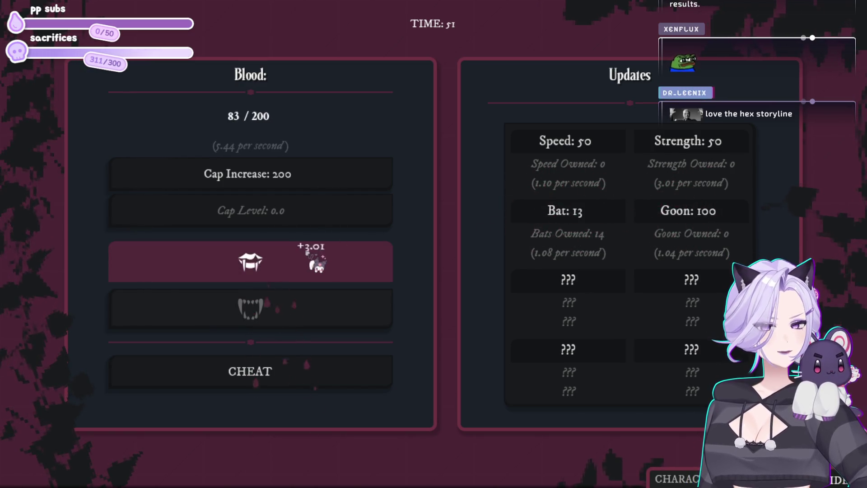
{"action": "left_click", "coordinate": [304, 265]}
{"action": "left_click", "coordinate": [587, 217]}
{"action": "left_click", "coordinate": [587, 216]}
{"action": "left_click", "coordinate": [587, 217]}
{"action": "left_click", "coordinate": [587, 216]}
{"action": "left_click", "coordinate": [587, 217]}
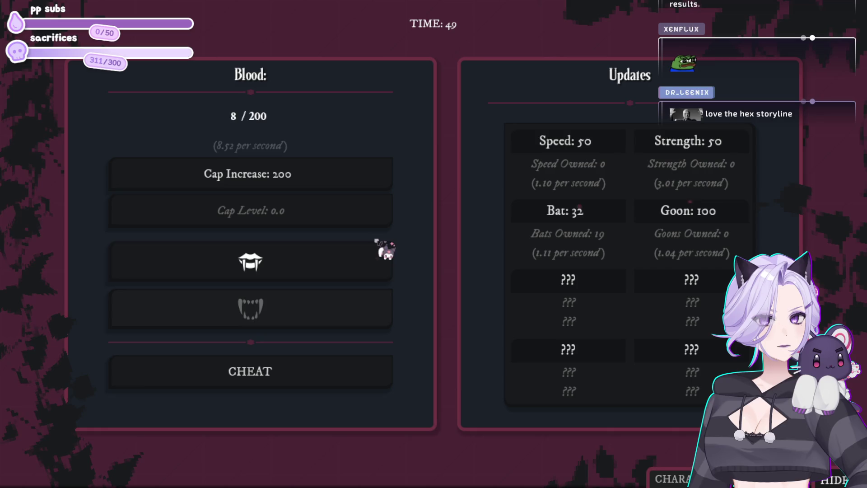
Farm blood with manual bites and buy the first Speed upgrade.
{"action": "left_click", "coordinate": [324, 270]}
{"action": "left_click", "coordinate": [323, 269]}
{"action": "left_click", "coordinate": [324, 270]}
{"action": "left_click", "coordinate": [321, 260]}
{"action": "left_click", "coordinate": [318, 261]}
{"action": "left_click", "coordinate": [315, 263]}
{"action": "left_click", "coordinate": [316, 263]}
{"action": "left_click", "coordinate": [589, 157]}
{"action": "left_click", "coordinate": [306, 262]}
{"action": "left_click", "coordinate": [305, 262]}
{"action": "left_click", "coordinate": [303, 262]}
{"action": "left_click", "coordinate": [300, 262]}
{"action": "left_click", "coordinate": [300, 262]}
{"action": "left_click", "coordinate": [303, 259]}
{"action": "left_click", "coordinate": [304, 257]}
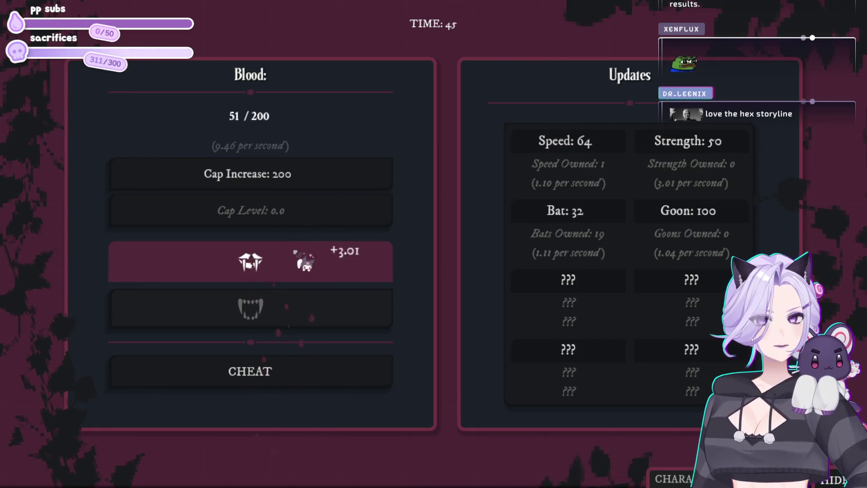
{"action": "left_click", "coordinate": [293, 265]}
{"action": "left_click", "coordinate": [283, 273]}
{"action": "left_click", "coordinate": [282, 273]}
{"action": "left_click", "coordinate": [282, 273]}
{"action": "left_click", "coordinate": [282, 273]}
{"action": "left_click", "coordinate": [282, 273]}
{"action": "left_click", "coordinate": [282, 273]}
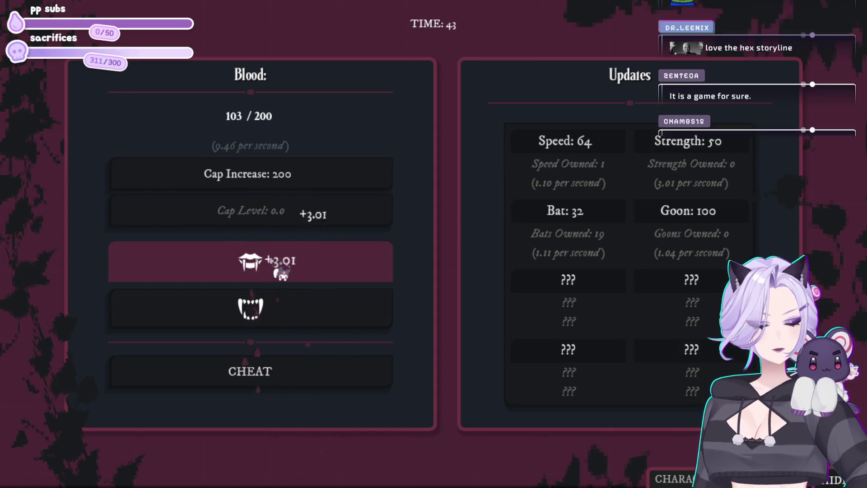
{"action": "left_click", "coordinate": [282, 273]}
{"action": "left_click", "coordinate": [282, 273]}
{"action": "left_click", "coordinate": [282, 272]}
{"action": "left_click", "coordinate": [282, 273]}
{"action": "left_click", "coordinate": [280, 271]}
{"action": "left_click", "coordinate": [278, 270]}
{"action": "left_click", "coordinate": [275, 271]}
{"action": "left_click", "coordinate": [276, 271]}
{"action": "left_click", "coordinate": [275, 271]}
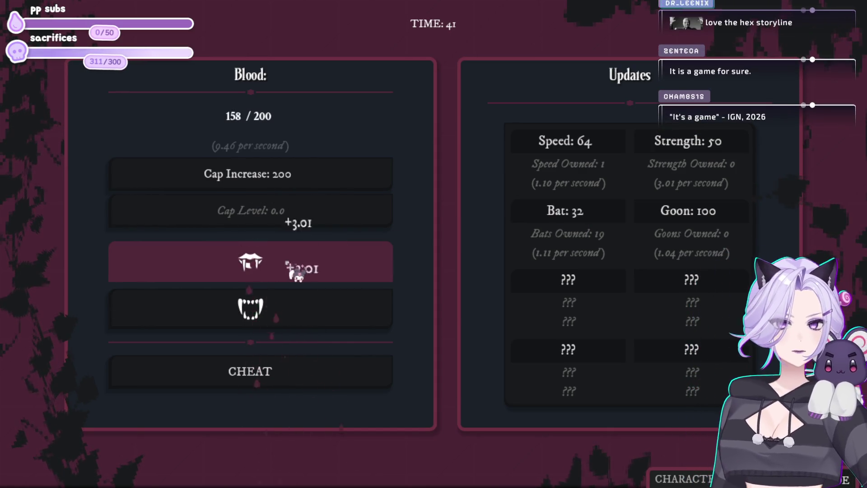
Buy the first Goon and another Bat while farming blood.
{"action": "left_click", "coordinate": [697, 226]}
{"action": "left_click", "coordinate": [382, 275]}
{"action": "left_click", "coordinate": [381, 276]}
{"action": "left_click", "coordinate": [382, 275]}
{"action": "left_click", "coordinate": [381, 275]}
{"action": "left_click", "coordinate": [380, 276]}
{"action": "left_click", "coordinate": [380, 276]}
{"action": "left_click", "coordinate": [379, 276]}
{"action": "left_click", "coordinate": [380, 276]}
{"action": "left_click", "coordinate": [380, 277]}
{"action": "left_click", "coordinate": [379, 276]}
{"action": "left_click", "coordinate": [379, 276]}
{"action": "left_click", "coordinate": [380, 276]}
{"action": "left_click", "coordinate": [380, 276]}
{"action": "left_click", "coordinate": [380, 275]}
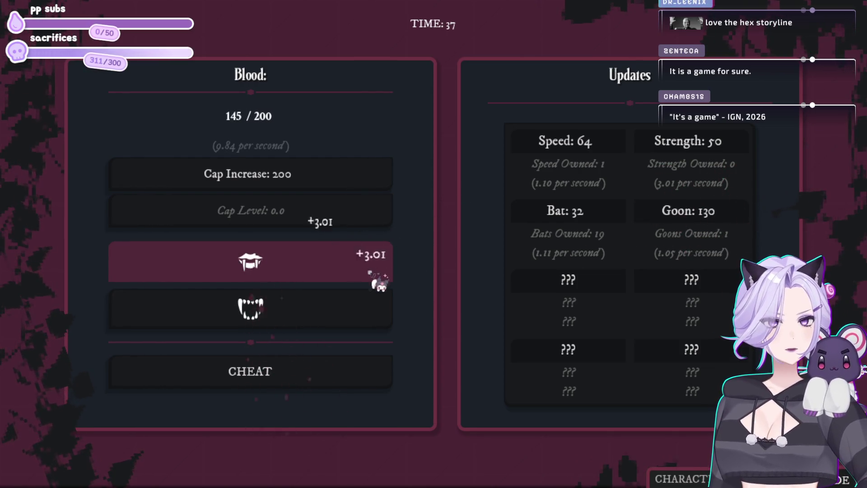
{"action": "left_click", "coordinate": [587, 222]}
Farm blood and buy another Speed upgrade plus the first Strength upgrade.
{"action": "left_click", "coordinate": [304, 276]}
{"action": "left_click", "coordinate": [305, 275]}
{"action": "left_click", "coordinate": [311, 266]}
{"action": "left_click", "coordinate": [322, 254]}
{"action": "left_click", "coordinate": [326, 252]}
{"action": "left_click", "coordinate": [328, 254]}
{"action": "left_click", "coordinate": [331, 256]}
{"action": "left_click", "coordinate": [334, 260]}
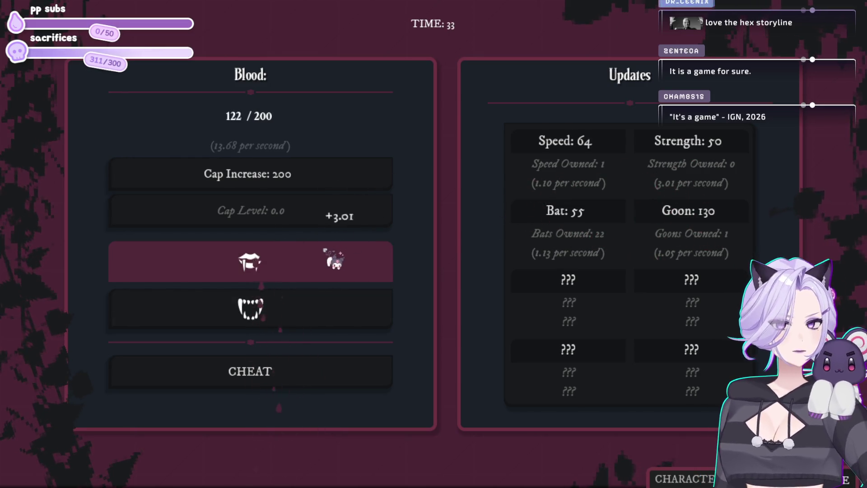
{"action": "left_click", "coordinate": [334, 260]}
{"action": "left_click", "coordinate": [609, 153]}
{"action": "left_click", "coordinate": [609, 153]}
{"action": "left_click", "coordinate": [353, 261]}
{"action": "left_click", "coordinate": [352, 261]}
{"action": "left_click", "coordinate": [353, 261]}
{"action": "left_click", "coordinate": [353, 262]}
{"action": "left_click", "coordinate": [355, 262]}
{"action": "left_click", "coordinate": [357, 267]}
{"action": "left_click", "coordinate": [357, 266]}
{"action": "left_click", "coordinate": [691, 144]}
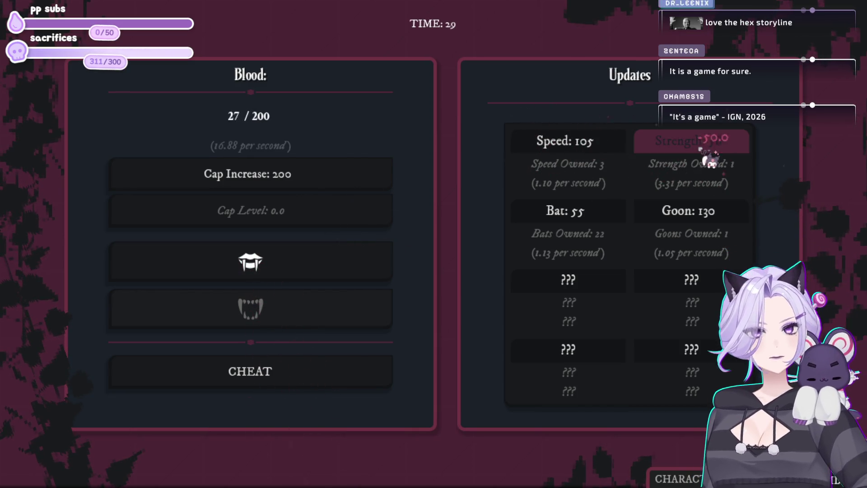
Keep biting for blood and buy more Bats.
{"action": "left_click", "coordinate": [351, 260]}
{"action": "left_click", "coordinate": [351, 261]}
{"action": "left_click", "coordinate": [351, 260]}
{"action": "left_click", "coordinate": [351, 261]}
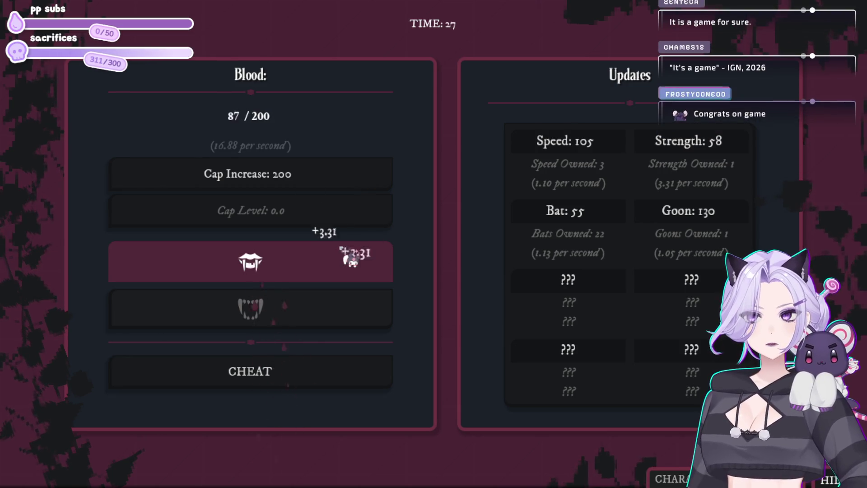
{"action": "left_click", "coordinate": [352, 261]}
{"action": "left_click", "coordinate": [351, 261]}
{"action": "left_click", "coordinate": [351, 260]}
{"action": "left_click", "coordinate": [352, 261]}
{"action": "left_click", "coordinate": [352, 261]}
{"action": "left_click", "coordinate": [351, 261]}
{"action": "left_click", "coordinate": [353, 262]}
{"action": "left_click", "coordinate": [353, 263]}
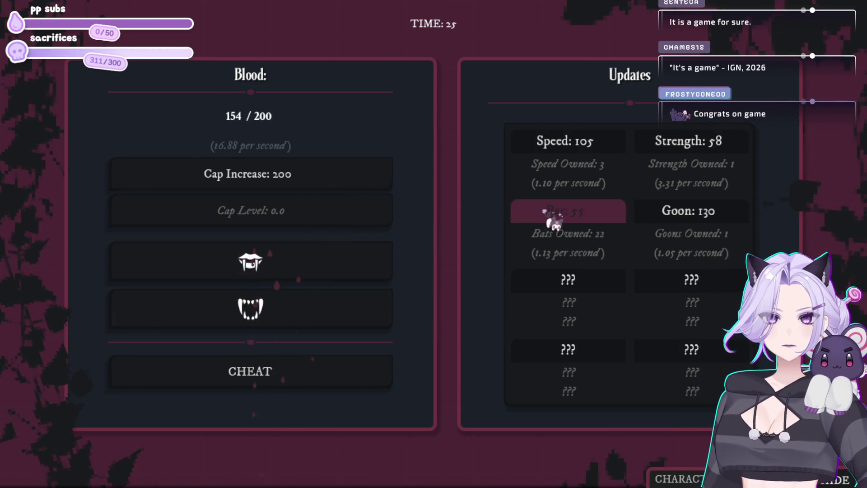
{"action": "left_click", "coordinate": [560, 215]}
{"action": "left_click", "coordinate": [560, 215]}
{"action": "left_click", "coordinate": [266, 275]}
{"action": "left_click", "coordinate": [267, 275]}
{"action": "left_click", "coordinate": [267, 275]}
{"action": "left_click", "coordinate": [267, 275]}
{"action": "left_click", "coordinate": [266, 276]}
{"action": "left_click", "coordinate": [266, 276]}
{"action": "left_click", "coordinate": [266, 276]}
{"action": "left_click", "coordinate": [267, 276]}
{"action": "left_click", "coordinate": [267, 276]}
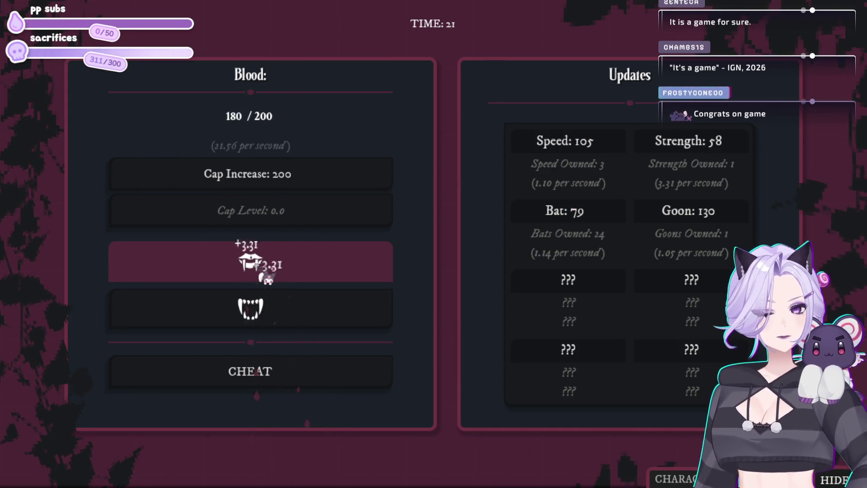
{"action": "left_click", "coordinate": [582, 228]}
{"action": "left_click", "coordinate": [583, 228]}
{"action": "left_click", "coordinate": [347, 262]}
{"action": "left_click", "coordinate": [351, 265]}
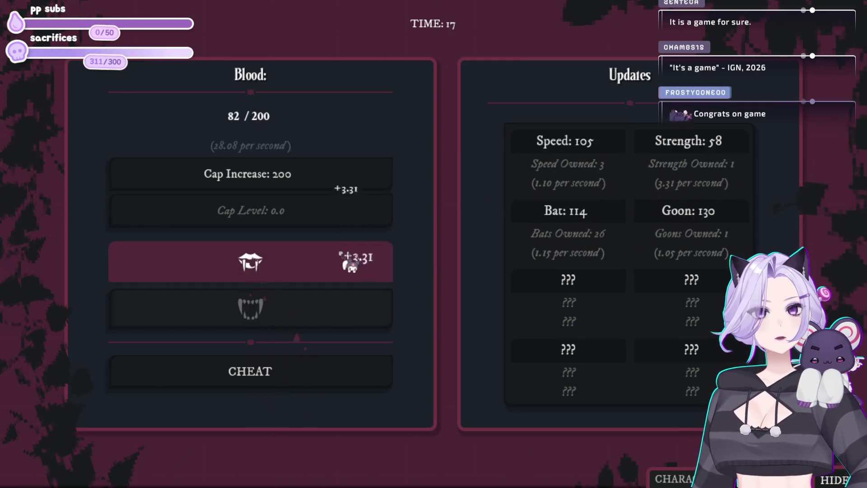
Buy another Strength and another Speed upgrade between bites.
{"action": "left_click", "coordinate": [713, 156]}
{"action": "left_click", "coordinate": [714, 155]}
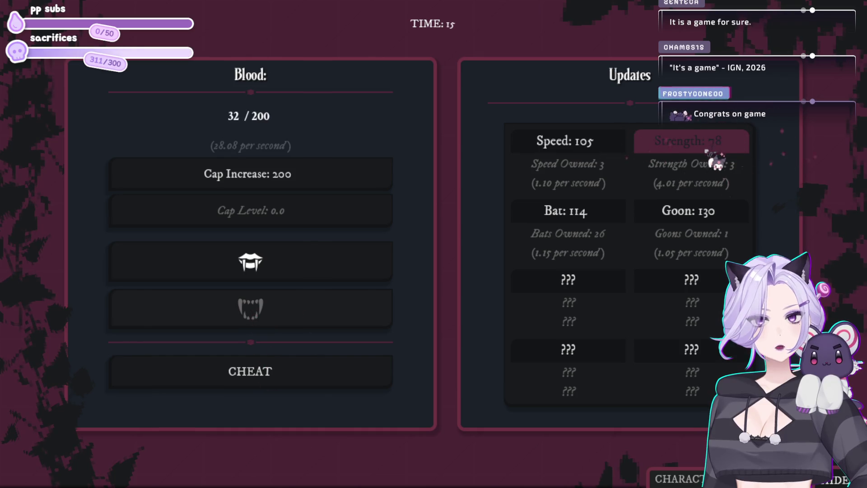
{"action": "left_click", "coordinate": [363, 279]}
{"action": "left_click", "coordinate": [366, 282]}
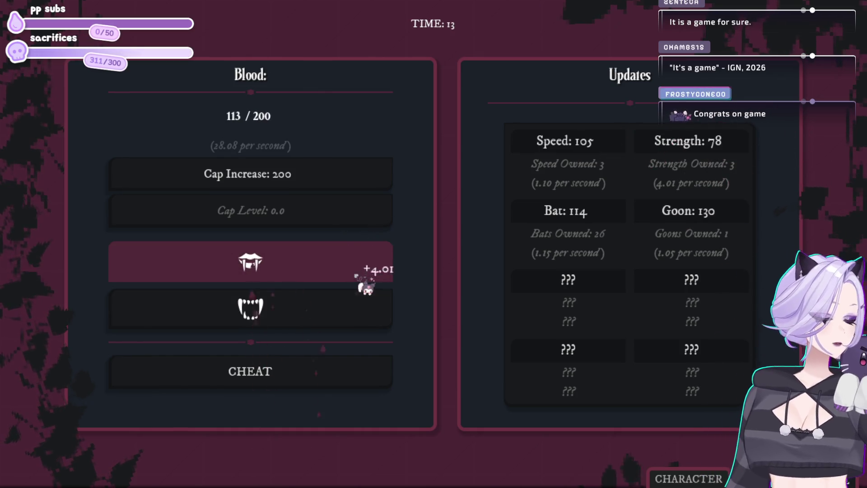
{"action": "left_click", "coordinate": [363, 286]}
{"action": "left_click", "coordinate": [363, 285]}
{"action": "left_click", "coordinate": [360, 284]}
{"action": "left_click", "coordinate": [360, 285]}
{"action": "left_click", "coordinate": [364, 283]}
{"action": "left_click", "coordinate": [363, 283]}
{"action": "left_click", "coordinate": [391, 263]}
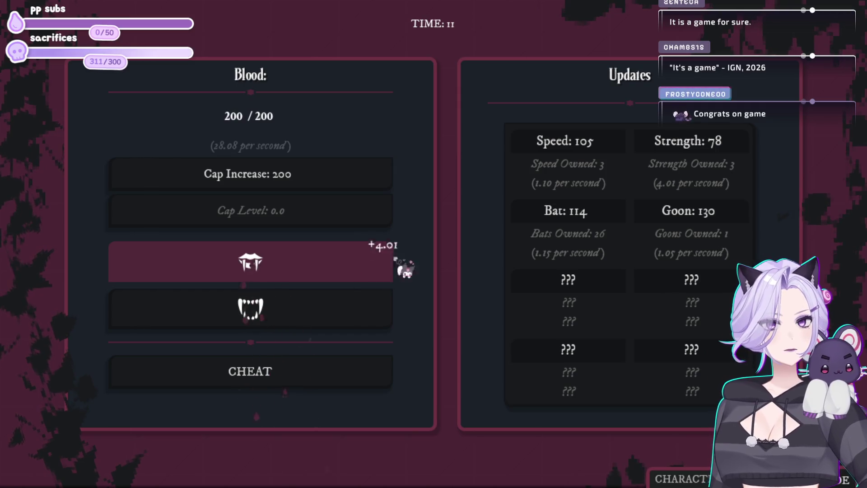
{"action": "left_click", "coordinate": [614, 139]}
{"action": "left_click", "coordinate": [282, 280]}
{"action": "left_click", "coordinate": [284, 271]}
Buy Cap Increase to raise the blood cap to 2.00 K, then keep biting.
{"action": "left_click", "coordinate": [321, 181]}
{"action": "left_click", "coordinate": [286, 263]}
{"action": "left_click", "coordinate": [287, 264]}
{"action": "left_click", "coordinate": [287, 264]}
{"action": "left_click", "coordinate": [288, 266]}
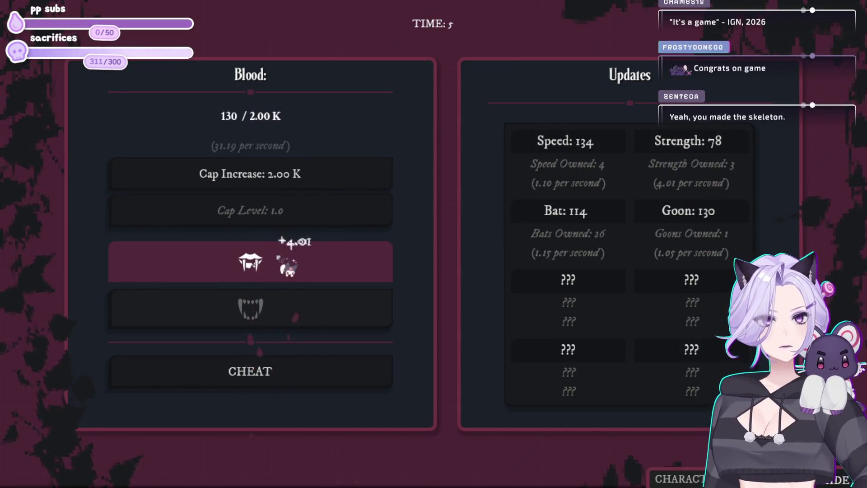
Show the unlocks and gems panel, then farm blood and buy more Bats.
{"action": "left_click", "coordinate": [676, 479]}
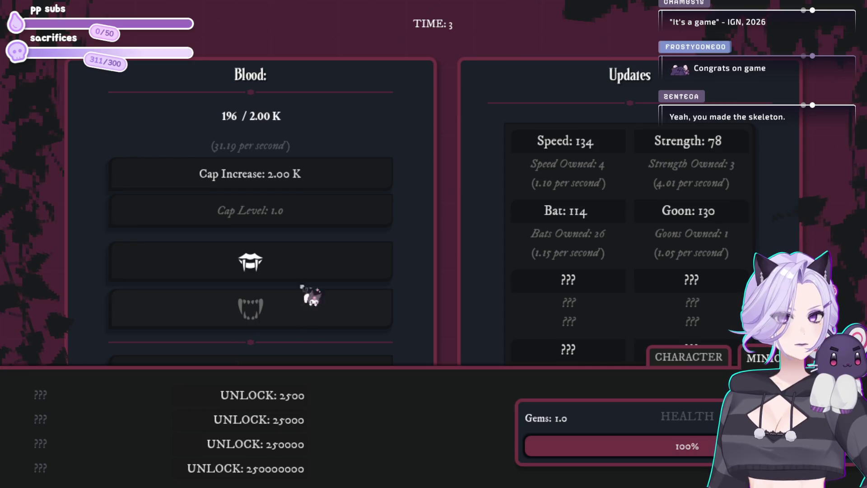
{"action": "left_click", "coordinate": [312, 255]}
{"action": "left_click", "coordinate": [310, 253]}
{"action": "left_click", "coordinate": [305, 244]}
{"action": "left_click", "coordinate": [305, 243]}
{"action": "left_click", "coordinate": [303, 243]}
{"action": "left_click", "coordinate": [303, 246]}
{"action": "left_click", "coordinate": [562, 220]}
{"action": "left_click", "coordinate": [564, 221]}
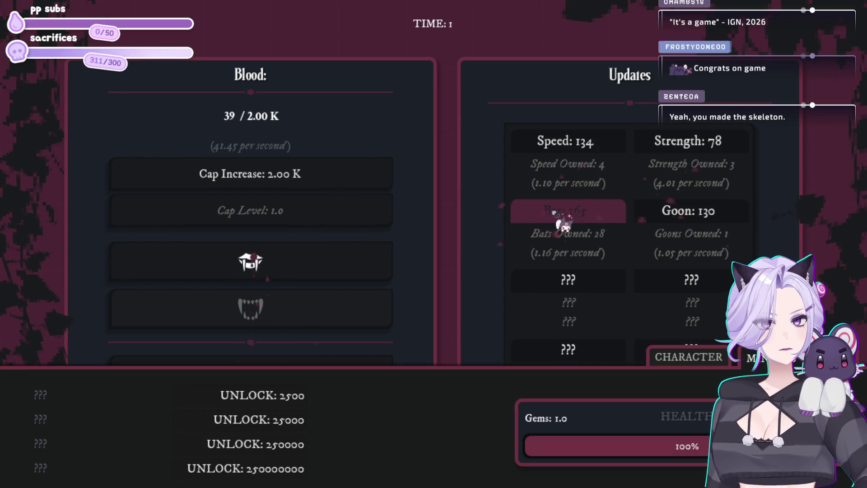
{"action": "left_click", "coordinate": [299, 251]}
{"action": "left_click", "coordinate": [300, 252]}
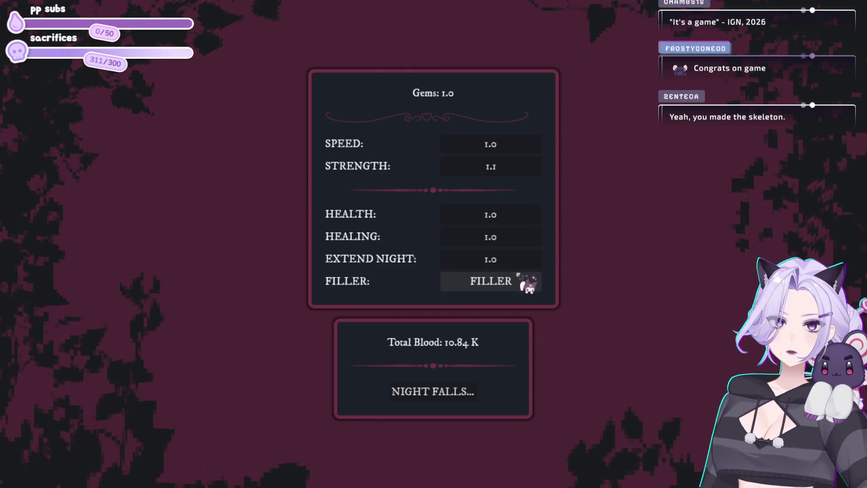
Spend the gem to raise SPEED to 1.3, start the next night, and bite for blood.
{"action": "left_click", "coordinate": [517, 148]}
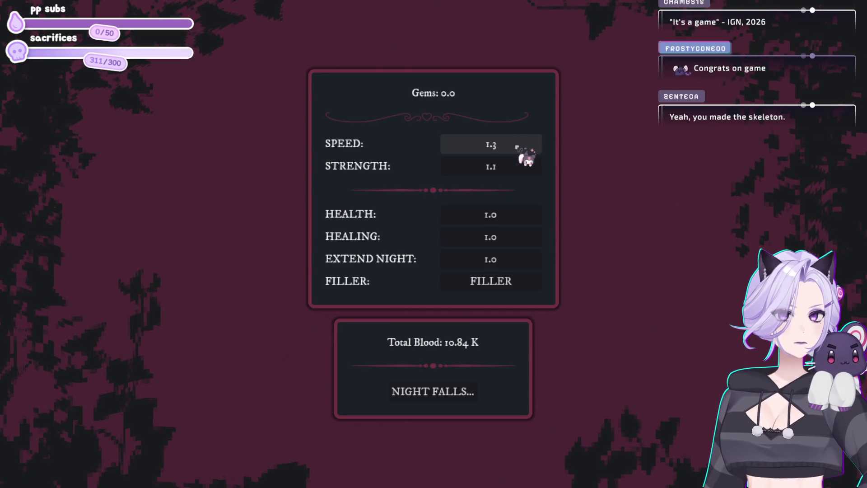
{"action": "left_click", "coordinate": [461, 394]}
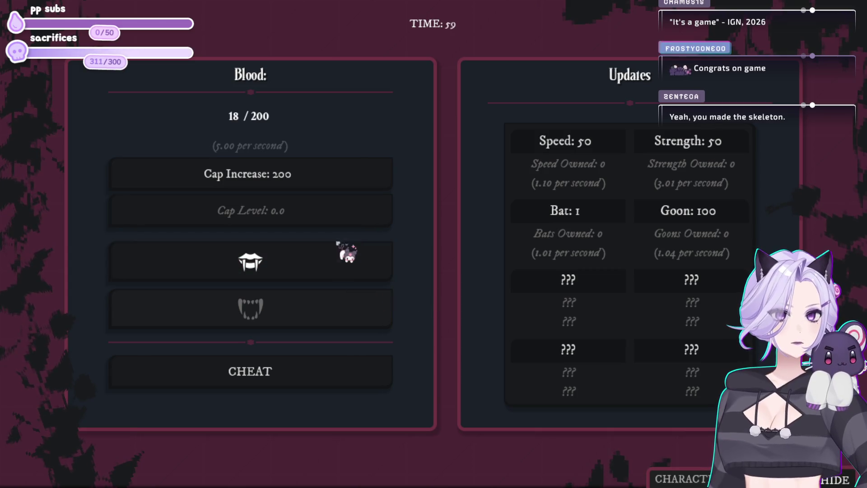
{"action": "left_click", "coordinate": [318, 261]}
{"action": "left_click", "coordinate": [319, 261]}
{"action": "left_click", "coordinate": [318, 261]}
{"action": "left_click", "coordinate": [312, 262]}
{"action": "left_click", "coordinate": [312, 262]}
Click the fangs repeatedly to build up blood.
{"action": "left_click", "coordinate": [311, 265]}
{"action": "left_click", "coordinate": [312, 264]}
{"action": "left_click", "coordinate": [311, 264]}
{"action": "left_click", "coordinate": [311, 264]}
{"action": "left_click", "coordinate": [311, 264]}
{"action": "left_click", "coordinate": [311, 263]}
{"action": "left_click", "coordinate": [311, 264]}
{"action": "left_click", "coordinate": [311, 263]}
{"action": "left_click", "coordinate": [311, 264]}
{"action": "left_click", "coordinate": [311, 264]}
{"action": "left_click", "coordinate": [312, 264]}
{"action": "left_click", "coordinate": [311, 264]}
{"action": "left_click", "coordinate": [311, 265]}
{"action": "left_click", "coordinate": [311, 265]}
{"action": "left_click", "coordinate": [311, 265]}
{"action": "left_click", "coordinate": [312, 265]}
{"action": "left_click", "coordinate": [312, 265]}
{"action": "left_click", "coordinate": [312, 264]}
{"action": "left_click", "coordinate": [311, 264]}
{"action": "left_click", "coordinate": [311, 264]}
{"action": "left_click", "coordinate": [311, 264]}
{"action": "left_click", "coordinate": [311, 264]}
{"action": "left_click", "coordinate": [312, 264]}
{"action": "left_click", "coordinate": [312, 264]}
Raise the blood cap to 2.00 K and keep gathering blood.
{"action": "left_click", "coordinate": [311, 177]}
{"action": "left_click", "coordinate": [328, 246]}
{"action": "left_click", "coordinate": [323, 280]}
{"action": "left_click", "coordinate": [325, 283]}
{"action": "left_click", "coordinate": [325, 284]}
{"action": "left_click", "coordinate": [327, 283]}
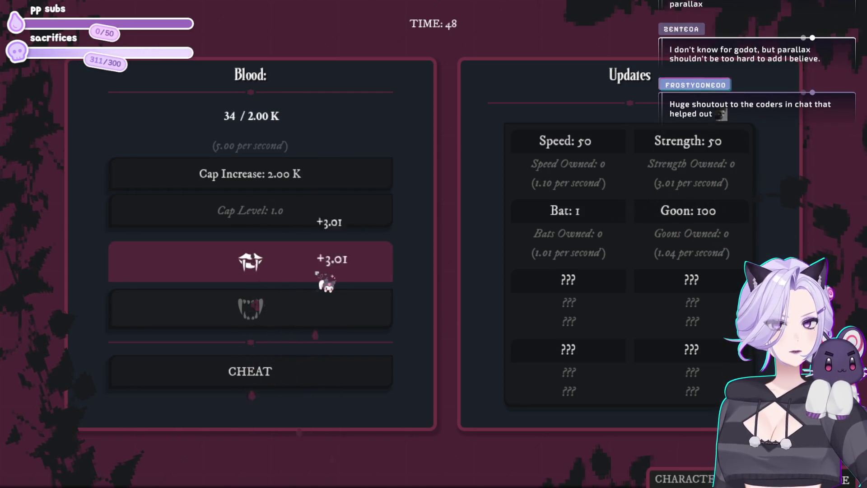
Buy a run of Bats.
{"action": "left_click", "coordinate": [591, 218]}
{"action": "left_click", "coordinate": [590, 218]}
{"action": "left_click", "coordinate": [591, 218]}
{"action": "left_click", "coordinate": [591, 218]}
{"action": "left_click", "coordinate": [591, 218]}
{"action": "left_click", "coordinate": [592, 220]}
{"action": "left_click", "coordinate": [592, 220]}
{"action": "left_click", "coordinate": [592, 221]}
{"action": "left_click", "coordinate": [593, 220]}
{"action": "left_click", "coordinate": [593, 220]}
{"action": "left_click", "coordinate": [593, 220]}
{"action": "left_click", "coordinate": [593, 221]}
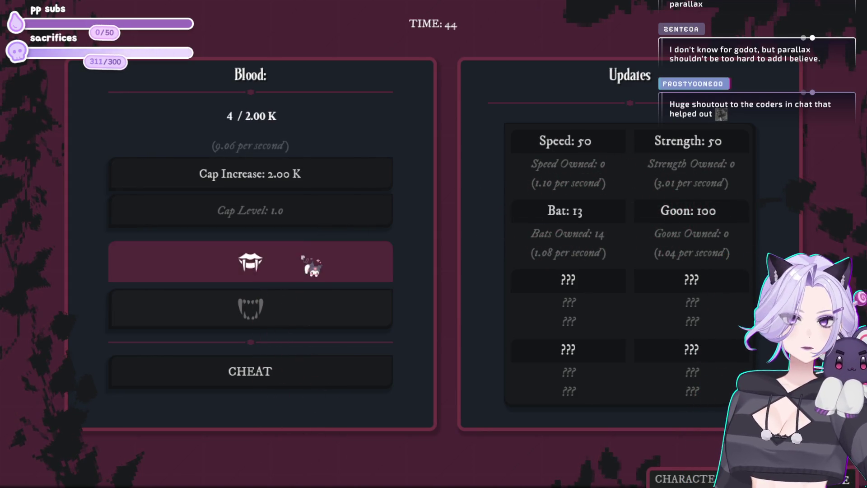
Buy the first Goon, more Bats and a Speed upgrade.
{"action": "left_click", "coordinate": [346, 271]}
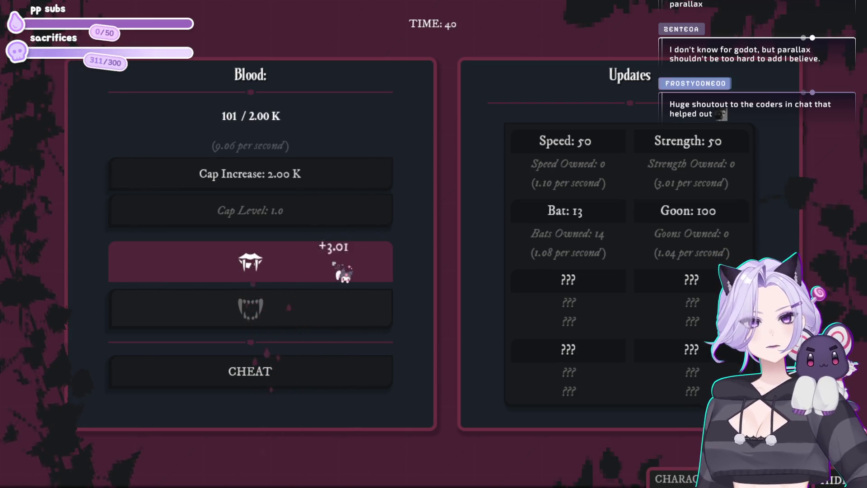
{"action": "left_click", "coordinate": [691, 212]}
{"action": "left_click", "coordinate": [252, 262]}
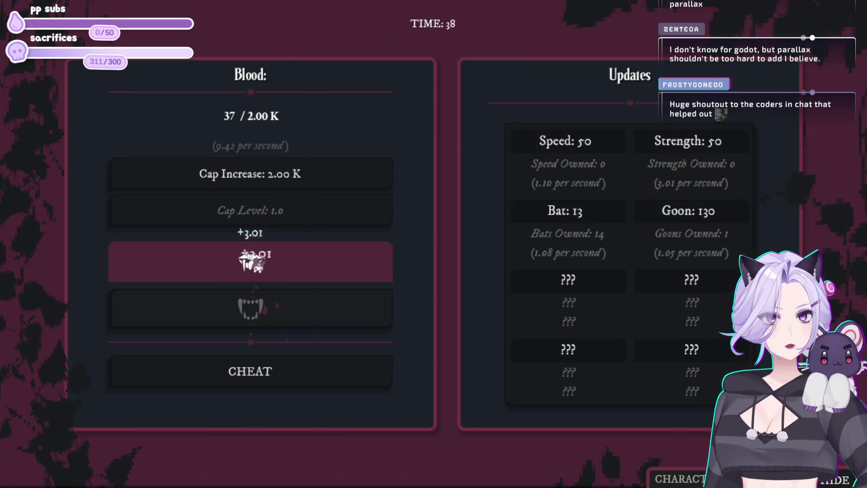
{"action": "left_click", "coordinate": [574, 215]}
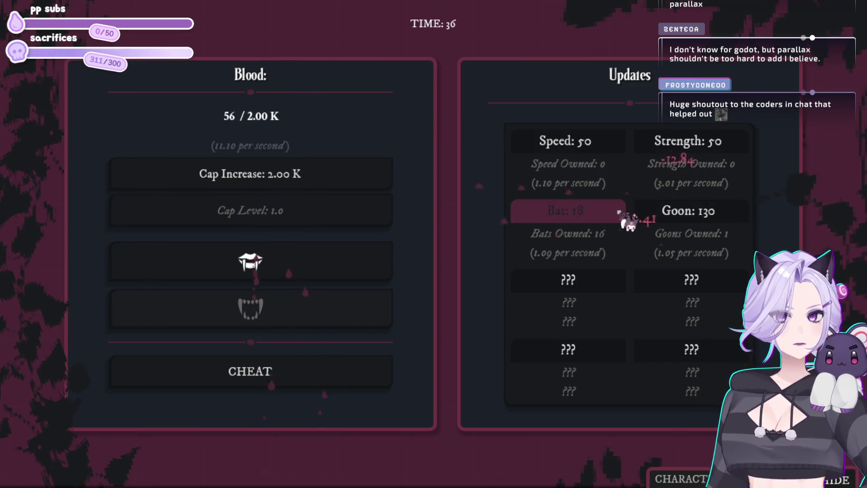
{"action": "left_click", "coordinate": [587, 217]}
{"action": "left_click", "coordinate": [373, 266]}
{"action": "left_click", "coordinate": [374, 267]}
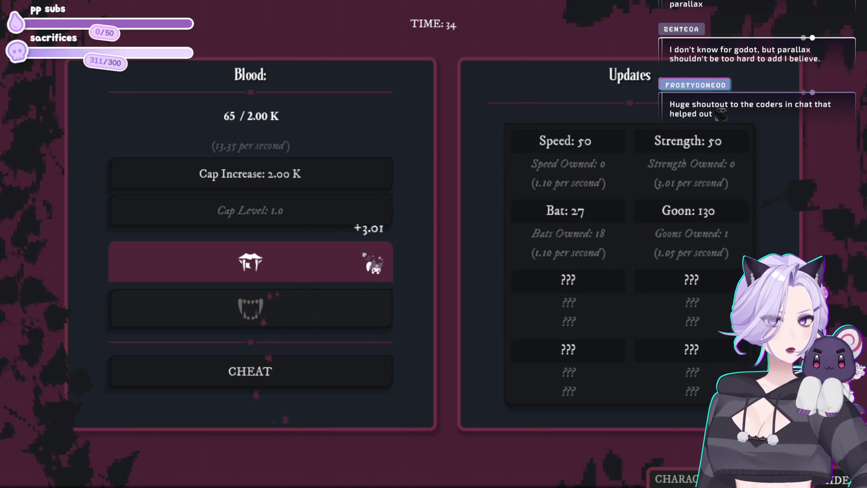
{"action": "left_click", "coordinate": [590, 150]}
Gather more blood and show the unlocks and gems panel.
{"action": "left_click", "coordinate": [312, 255]}
{"action": "left_click", "coordinate": [296, 259]}
{"action": "left_click", "coordinate": [296, 257]}
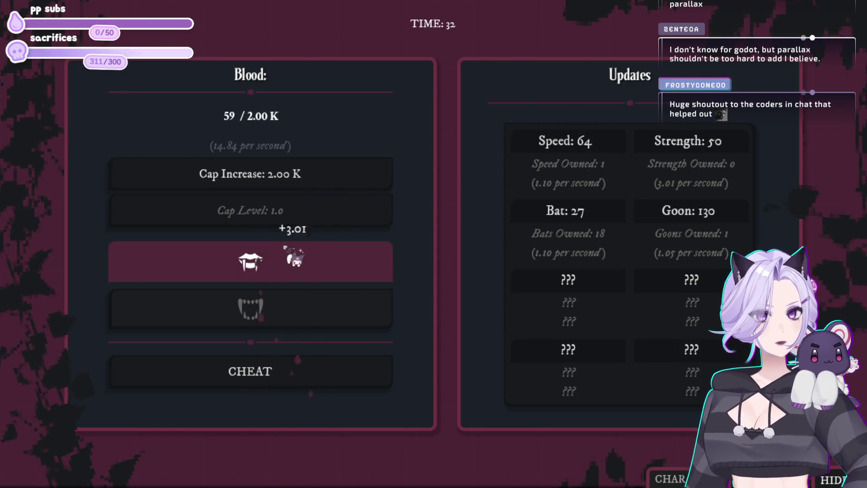
{"action": "left_click", "coordinate": [296, 257]}
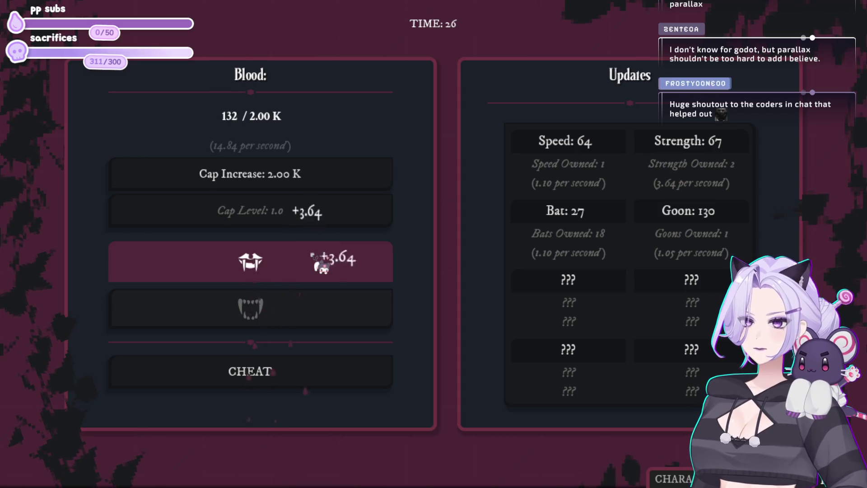
{"action": "left_click", "coordinate": [321, 264]}
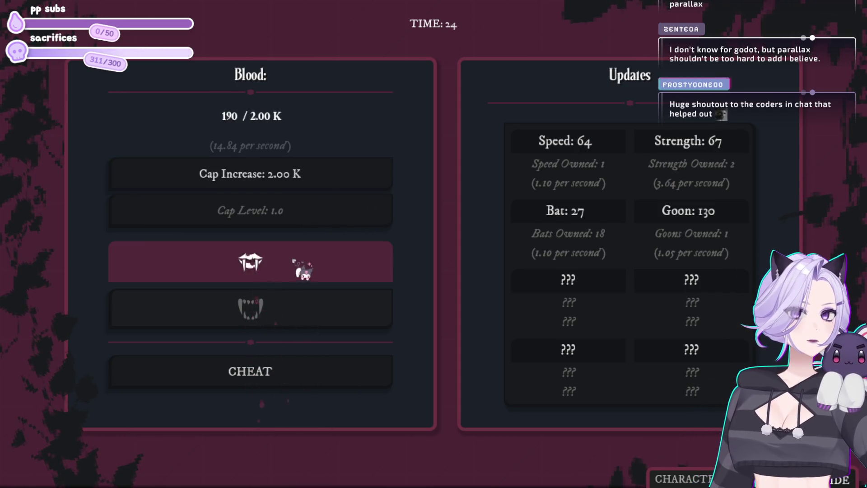
{"action": "key", "text": "Tab"}
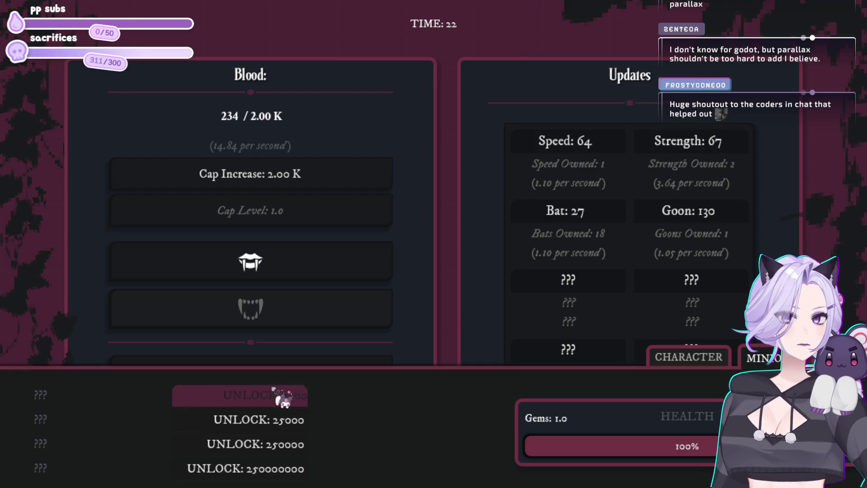
{"action": "left_click", "coordinate": [294, 261]}
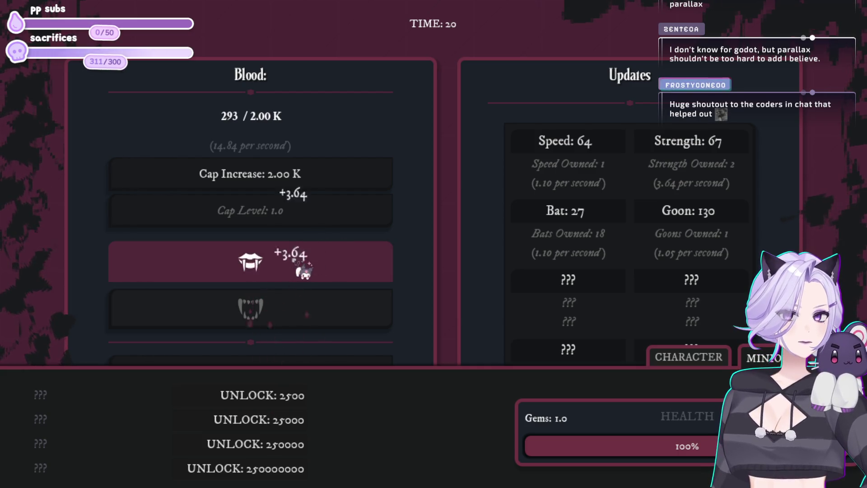
Buy more Bats along with Speed and Strength upgrades.
{"action": "left_click", "coordinate": [603, 212]}
{"action": "left_click", "coordinate": [603, 212]}
{"action": "left_click", "coordinate": [603, 212]}
{"action": "left_click", "coordinate": [596, 141]}
{"action": "left_click", "coordinate": [596, 141]}
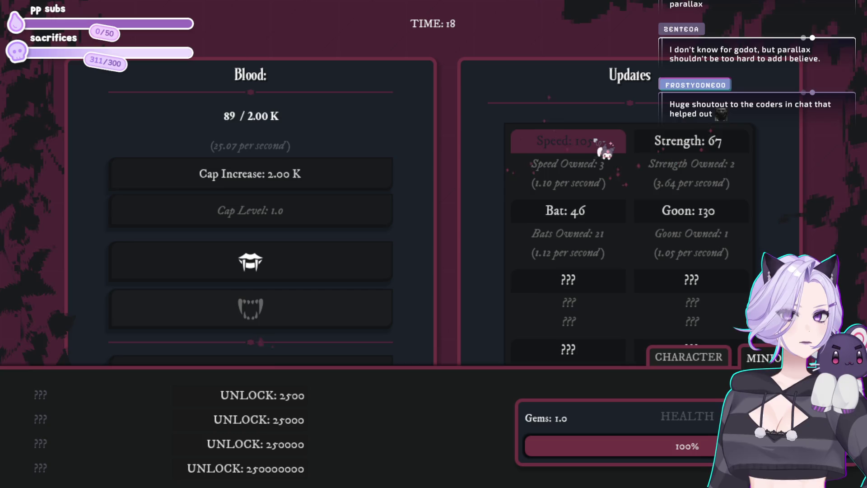
{"action": "left_click", "coordinate": [714, 140]}
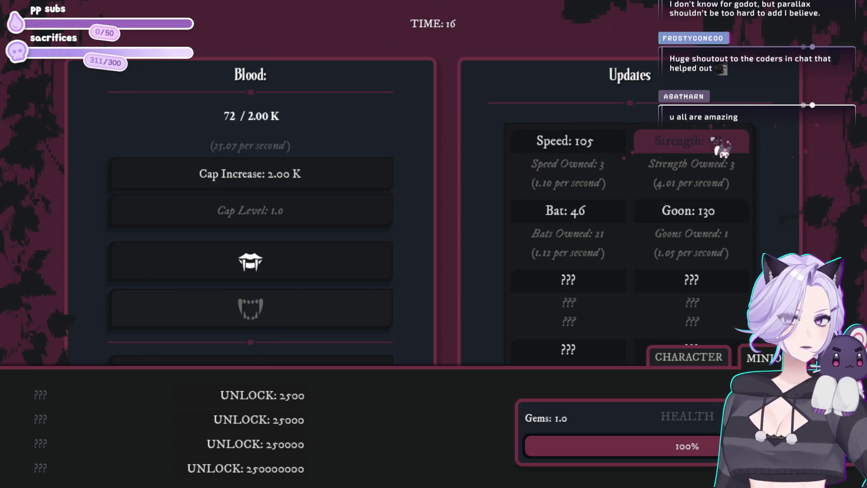
{"action": "left_click", "coordinate": [519, 212]}
{"action": "left_click", "coordinate": [519, 212]}
Harvest another burst of blood from the fangs.
{"action": "left_click", "coordinate": [305, 244]}
{"action": "left_click", "coordinate": [289, 275]}
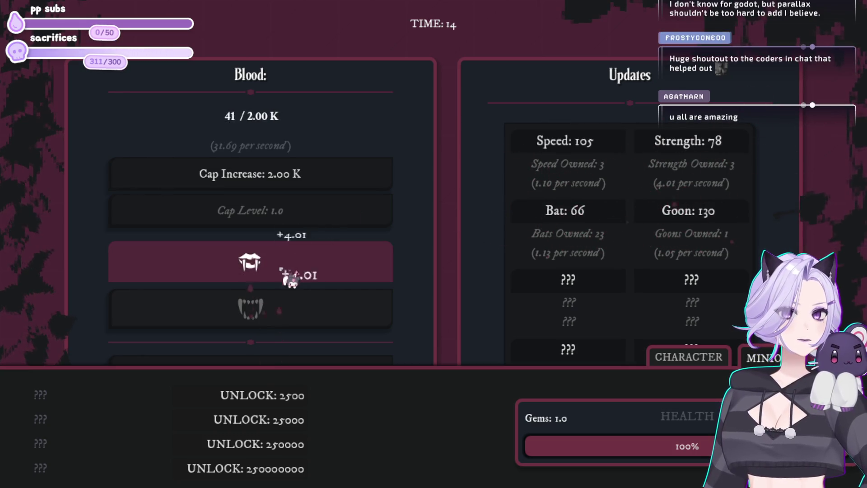
{"action": "left_click", "coordinate": [289, 274]}
{"action": "left_click", "coordinate": [289, 274]}
{"action": "left_click", "coordinate": [291, 273]}
{"action": "left_click", "coordinate": [290, 273]}
{"action": "left_click", "coordinate": [292, 272]}
{"action": "left_click", "coordinate": [291, 272]}
{"action": "left_click", "coordinate": [292, 271]}
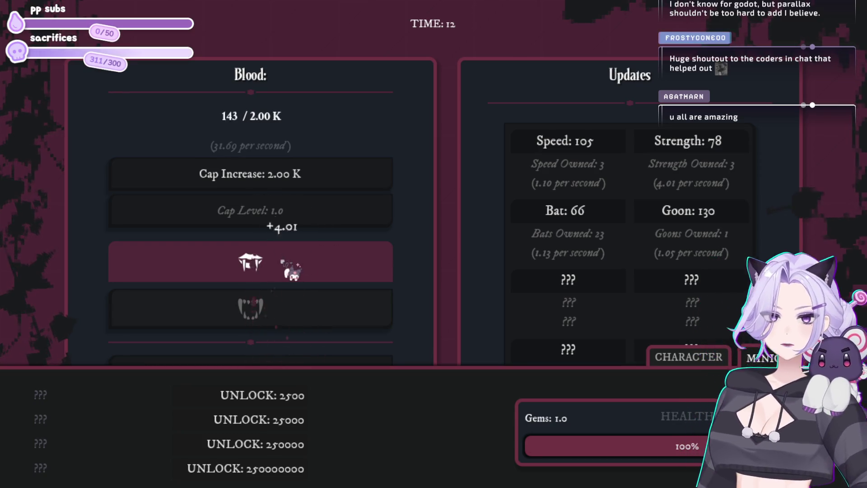
{"action": "left_click", "coordinate": [291, 270]}
{"action": "left_click", "coordinate": [291, 270]}
{"action": "left_click", "coordinate": [291, 270]}
{"action": "left_click", "coordinate": [292, 270]}
{"action": "left_click", "coordinate": [292, 270]}
{"action": "left_click", "coordinate": [291, 269]}
{"action": "left_click", "coordinate": [291, 268]}
{"action": "left_click", "coordinate": [292, 269]}
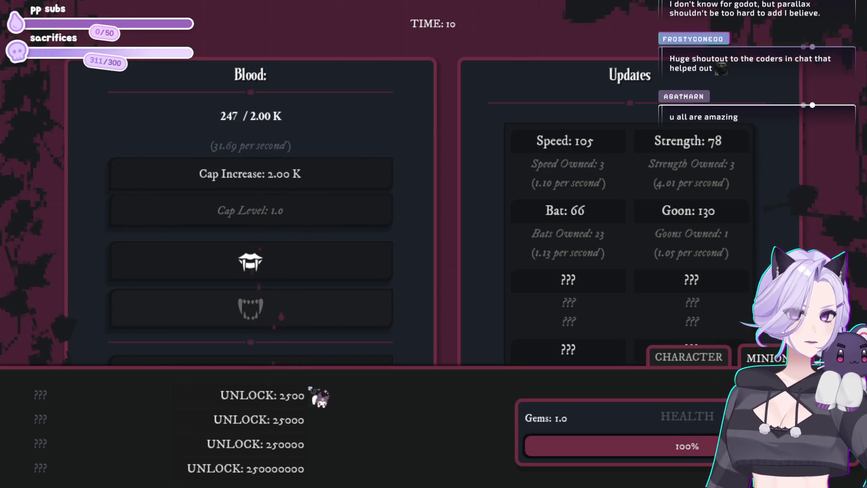
{"action": "left_click", "coordinate": [310, 270]}
{"action": "left_click", "coordinate": [310, 270]}
{"action": "left_click", "coordinate": [310, 264]}
Buy additional Bats, a second Goon, and another Speed and Strength upgrade.
{"action": "left_click", "coordinate": [310, 263]}
{"action": "left_click", "coordinate": [309, 263]}
{"action": "left_click", "coordinate": [310, 263]}
{"action": "left_click", "coordinate": [310, 264]}
{"action": "left_click", "coordinate": [591, 232]}
{"action": "left_click", "coordinate": [591, 232]}
{"action": "left_click", "coordinate": [590, 226]}
{"action": "left_click", "coordinate": [261, 289]}
{"action": "left_click", "coordinate": [260, 286]}
{"action": "left_click", "coordinate": [260, 285]}
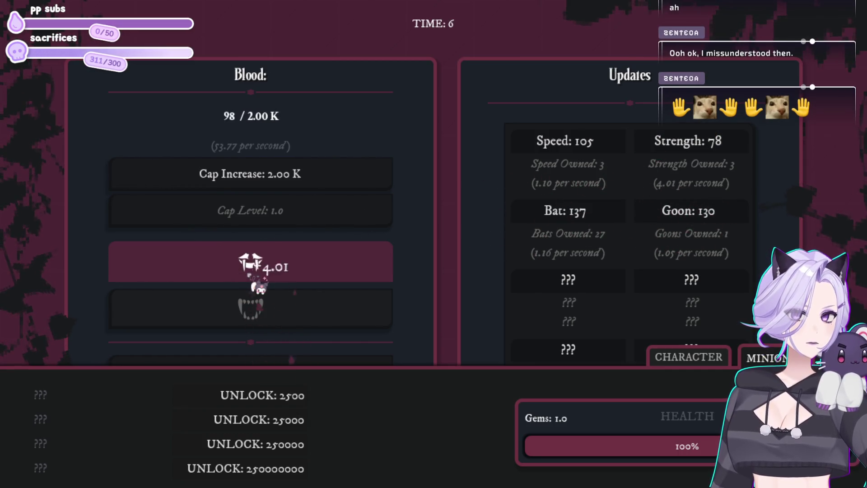
{"action": "left_click", "coordinate": [253, 269]}
{"action": "left_click", "coordinate": [682, 217]}
{"action": "left_click", "coordinate": [565, 144]}
{"action": "left_click", "coordinate": [691, 142]}
Gather blood until the night ends with 1.0 gem and 17.78 K total blood.
{"action": "left_click", "coordinate": [336, 266]}
{"action": "left_click", "coordinate": [337, 269]}
{"action": "left_click", "coordinate": [336, 268]}
{"action": "left_click", "coordinate": [336, 270]}
{"action": "left_click", "coordinate": [337, 270]}
{"action": "left_click", "coordinate": [337, 270]}
{"action": "left_click", "coordinate": [336, 270]}
{"action": "left_click", "coordinate": [336, 270]}
{"action": "left_click", "coordinate": [336, 270]}
{"action": "left_click", "coordinate": [336, 270]}
{"action": "left_click", "coordinate": [336, 270]}
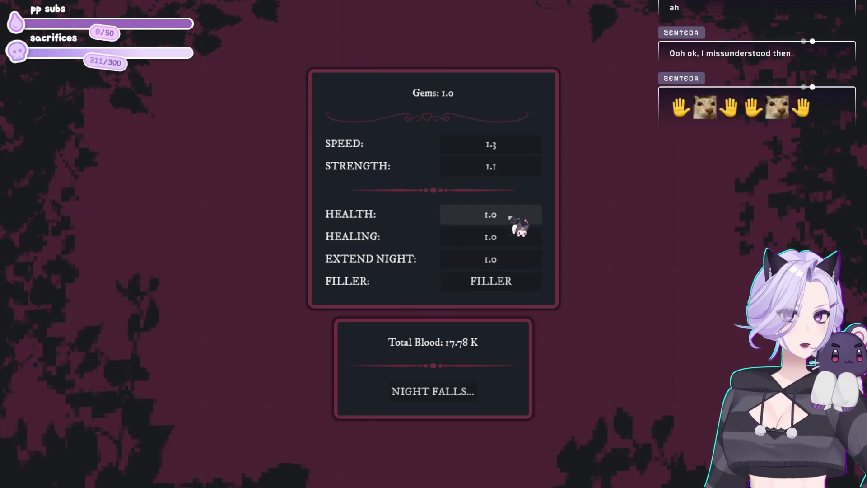
Start the next night via NIGHT FALLS and begin gathering blood manually.
{"action": "left_click", "coordinate": [447, 390]}
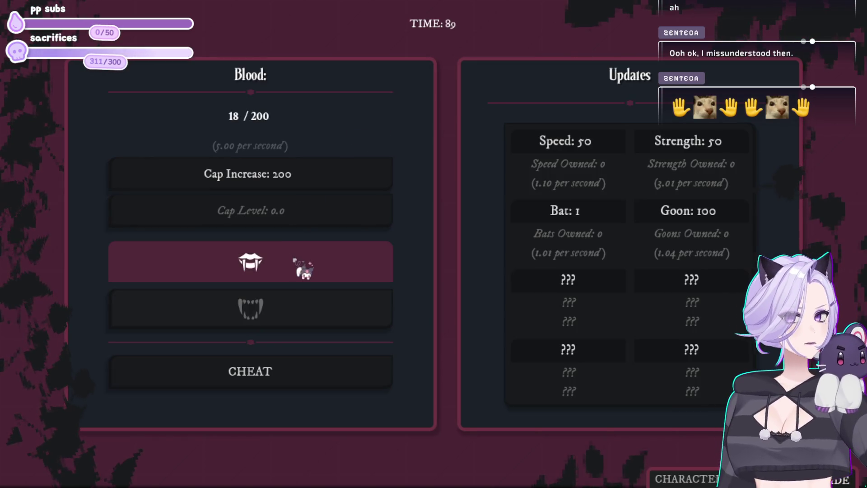
{"action": "left_click", "coordinate": [298, 266]}
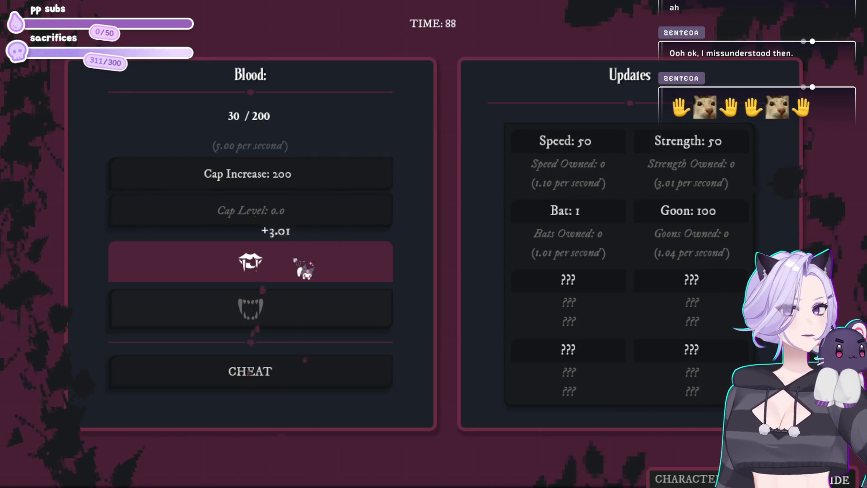
Farm blood manually with rapid clicks on the fang button.
{"action": "left_click", "coordinate": [303, 269]}
{"action": "left_click", "coordinate": [304, 268]}
{"action": "left_click", "coordinate": [304, 266]}
{"action": "left_click", "coordinate": [321, 271]}
{"action": "left_click", "coordinate": [321, 271]}
{"action": "left_click", "coordinate": [334, 276]}
{"action": "left_click", "coordinate": [337, 279]}
{"action": "left_click", "coordinate": [319, 300]}
{"action": "left_click", "coordinate": [275, 266]}
{"action": "left_click", "coordinate": [278, 264]}
{"action": "left_click", "coordinate": [266, 264]}
{"action": "left_click", "coordinate": [264, 266]}
{"action": "left_click", "coordinate": [269, 276]}
{"action": "left_click", "coordinate": [270, 282]}
{"action": "left_click", "coordinate": [271, 283]}
{"action": "left_click", "coordinate": [273, 284]}
{"action": "left_click", "coordinate": [275, 284]}
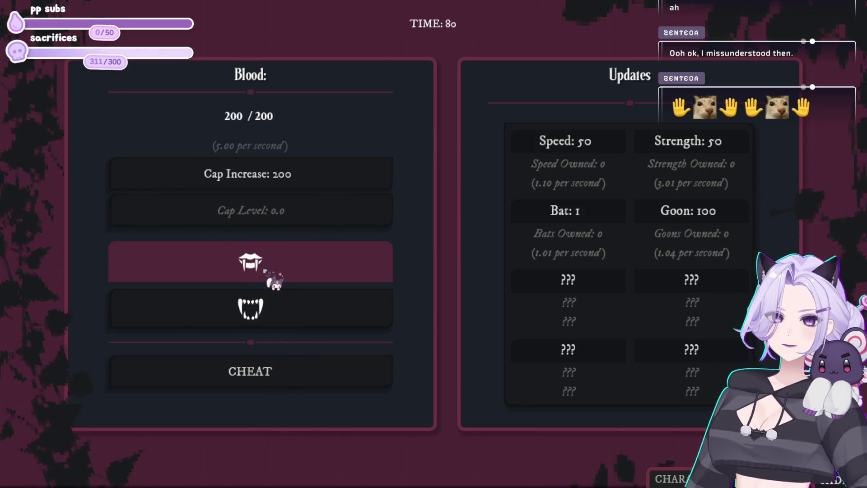
Raise the blood cap to 2.00 K, then buy bats and a speed upgrade.
{"action": "left_click", "coordinate": [368, 175]}
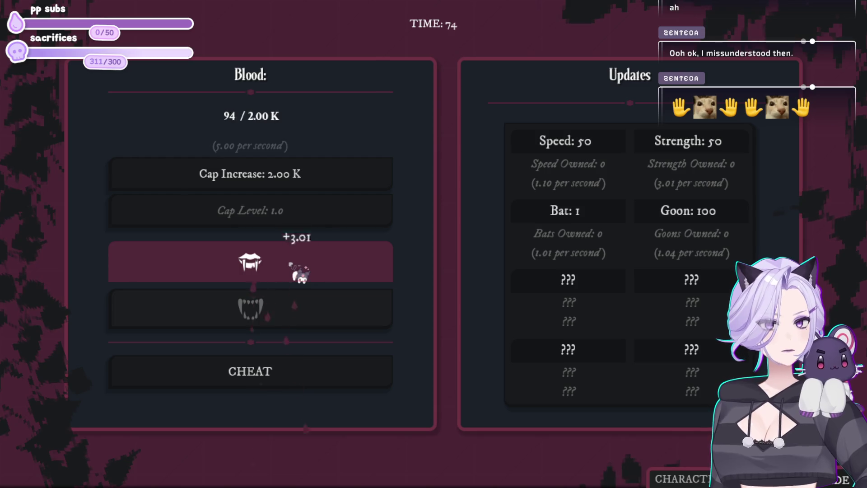
{"action": "left_click", "coordinate": [573, 215]}
{"action": "left_click", "coordinate": [572, 214]}
{"action": "left_click", "coordinate": [572, 215]}
{"action": "left_click", "coordinate": [573, 214]}
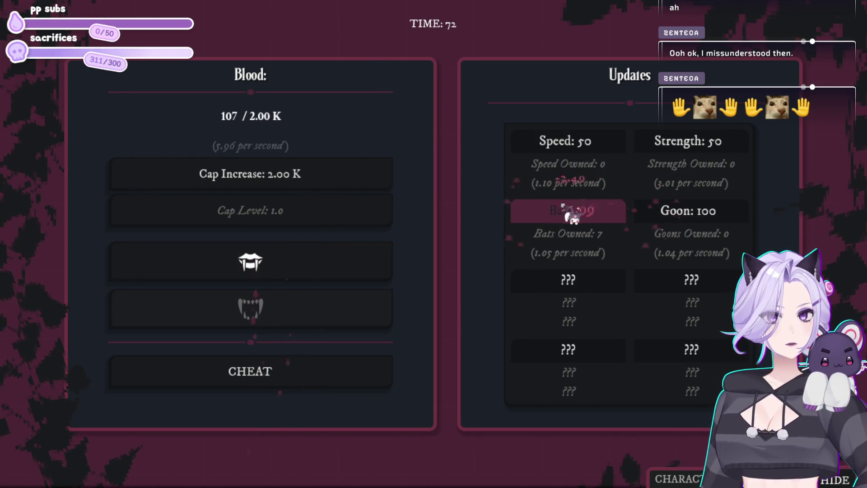
{"action": "left_click", "coordinate": [573, 215]}
{"action": "left_click", "coordinate": [590, 155]}
{"action": "left_click", "coordinate": [311, 264]}
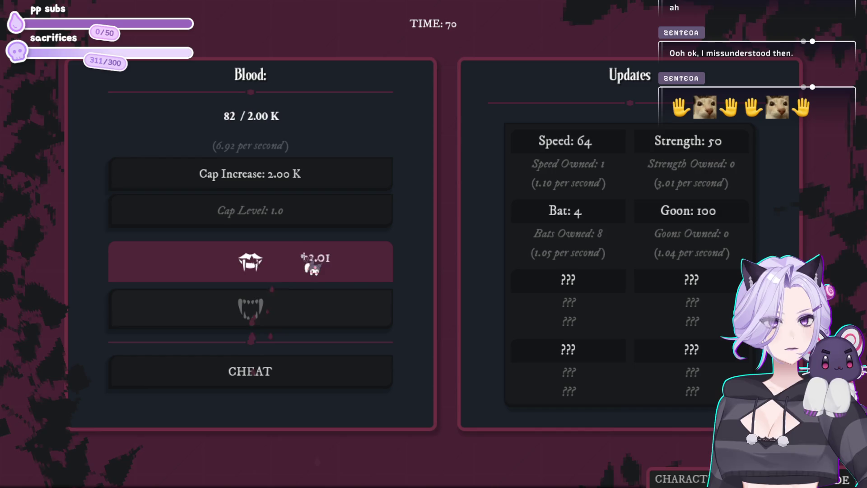
{"action": "left_click", "coordinate": [311, 267]}
{"action": "left_click", "coordinate": [312, 268]}
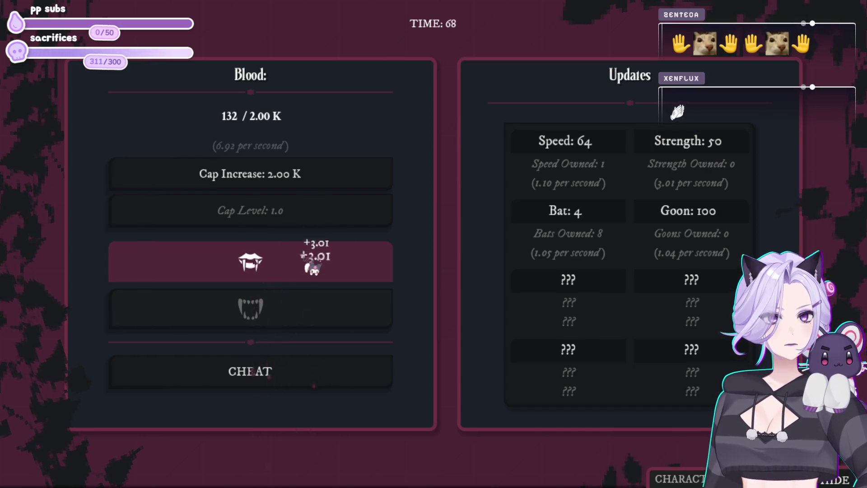
Buy two strength upgrades, the first goon and several more bats.
{"action": "left_click", "coordinate": [735, 141]}
{"action": "left_click", "coordinate": [735, 141]}
{"action": "left_click", "coordinate": [280, 268]}
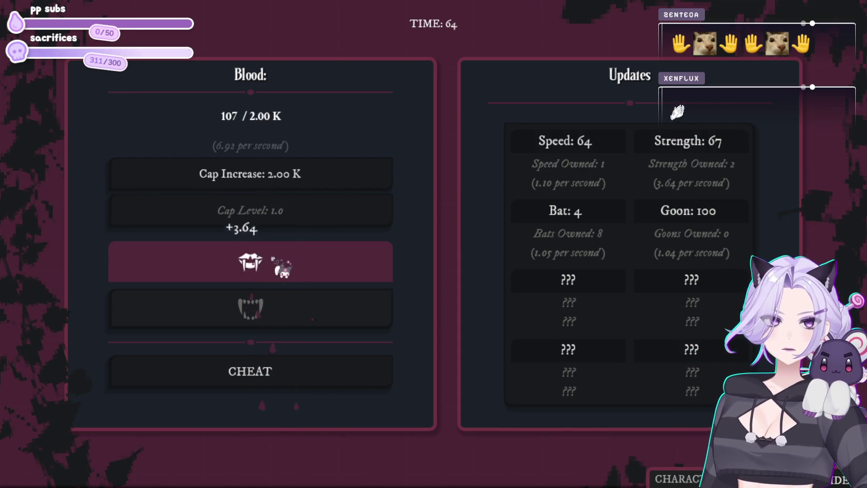
{"action": "left_click", "coordinate": [703, 217]}
{"action": "left_click", "coordinate": [382, 279]}
{"action": "left_click", "coordinate": [381, 279]}
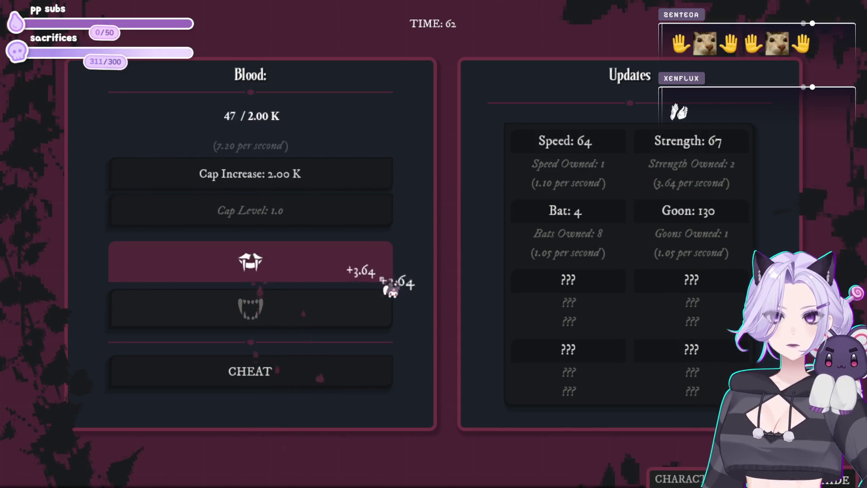
{"action": "left_click", "coordinate": [585, 217]}
{"action": "left_click", "coordinate": [585, 217]}
{"action": "left_click", "coordinate": [585, 217]}
{"action": "left_click", "coordinate": [586, 219]}
{"action": "left_click", "coordinate": [586, 219]}
{"action": "left_click", "coordinate": [586, 219]}
{"action": "left_click", "coordinate": [289, 271]}
{"action": "left_click", "coordinate": [289, 270]}
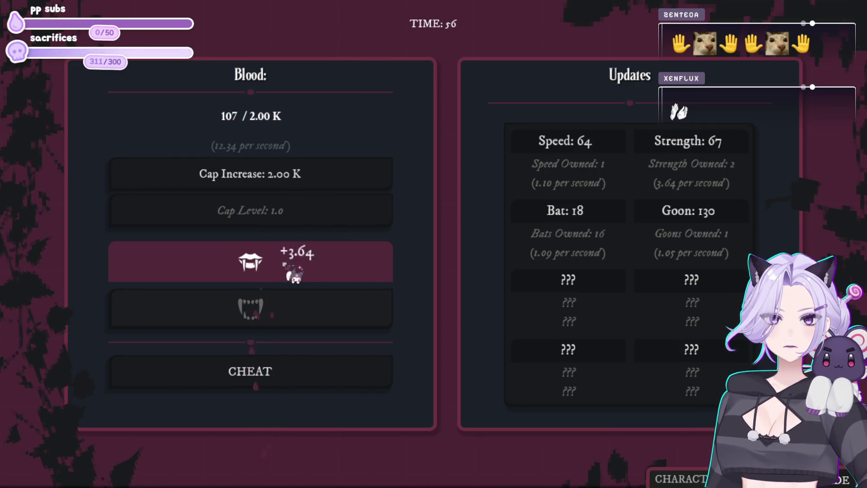
Buy a second speed upgrade and a second goon.
{"action": "left_click", "coordinate": [528, 142]}
{"action": "left_click", "coordinate": [291, 271]}
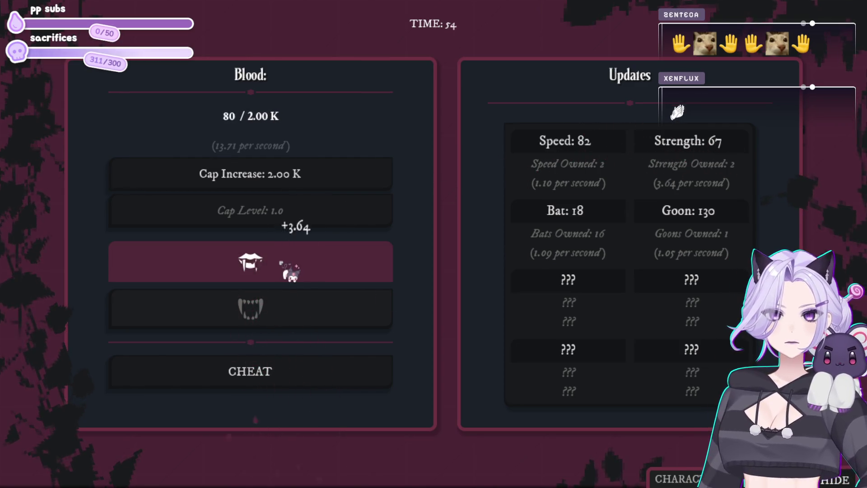
{"action": "left_click", "coordinate": [291, 271]}
{"action": "left_click", "coordinate": [291, 271]}
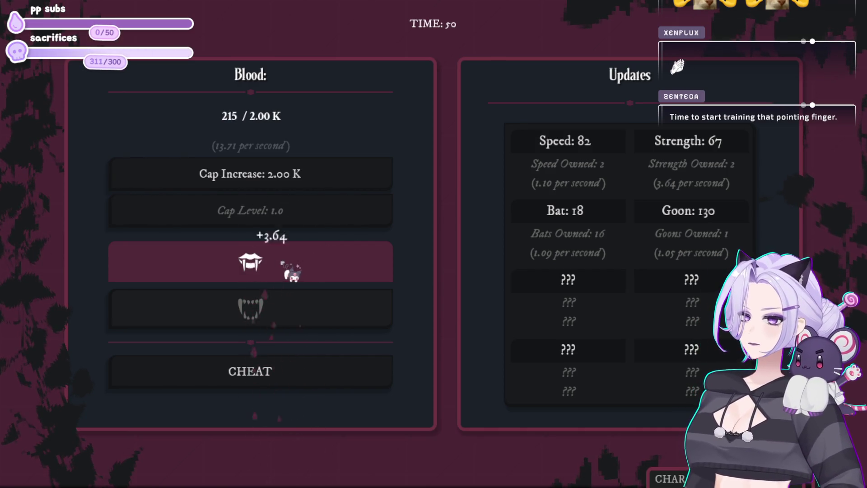
{"action": "left_click", "coordinate": [292, 273]}
{"action": "left_click", "coordinate": [637, 210]}
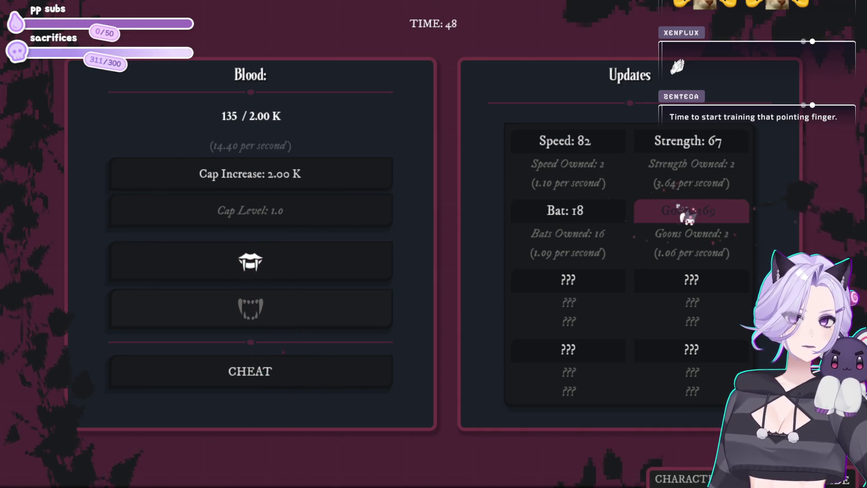
{"action": "left_click", "coordinate": [324, 259]}
Buy three more strength upgrades and several more bats.
{"action": "left_click", "coordinate": [668, 146]}
{"action": "left_click", "coordinate": [668, 145]}
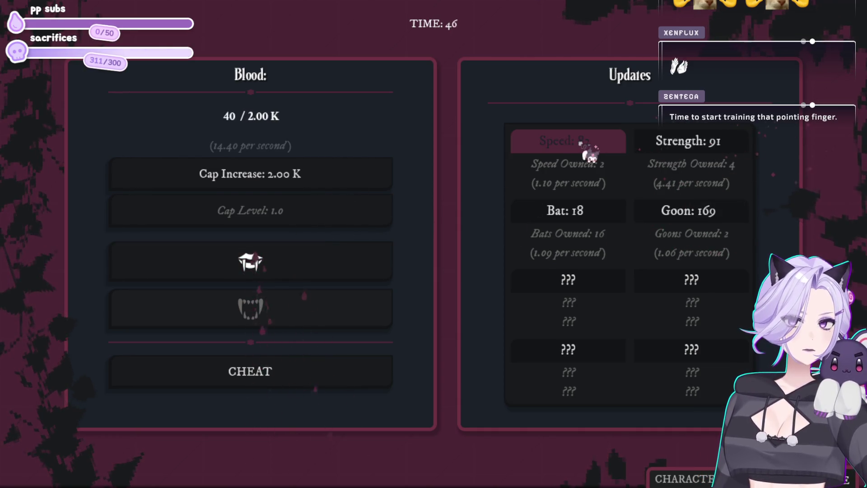
{"action": "left_click", "coordinate": [585, 216]}
{"action": "left_click", "coordinate": [579, 220]}
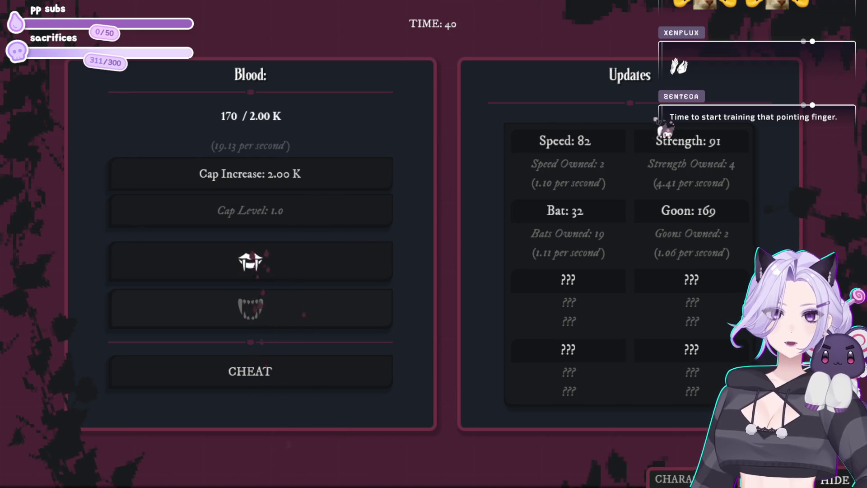
{"action": "left_click", "coordinate": [684, 153]}
{"action": "left_click", "coordinate": [583, 219]}
{"action": "left_click", "coordinate": [583, 219]}
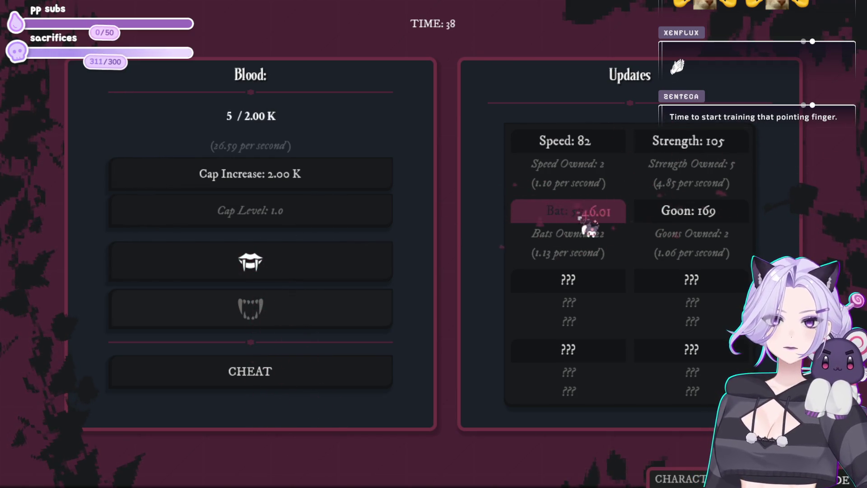
Farm more blood and buy four more speed upgrades.
{"action": "left_click", "coordinate": [289, 266]}
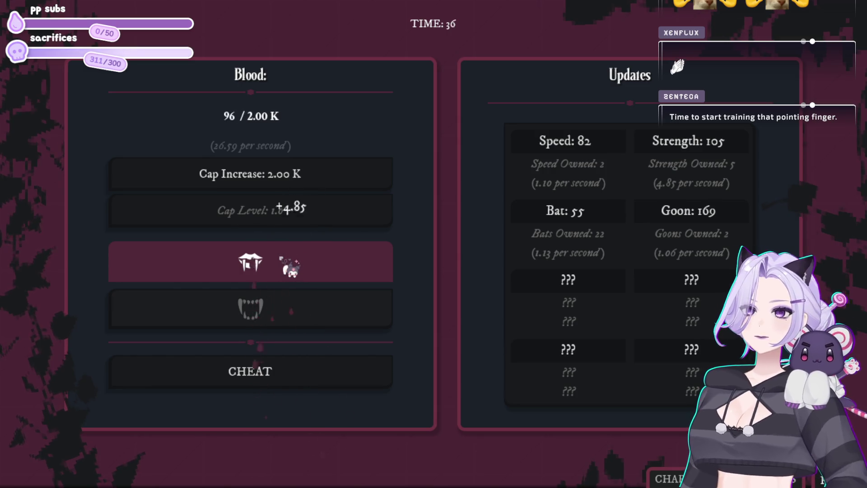
{"action": "left_click", "coordinate": [289, 266]}
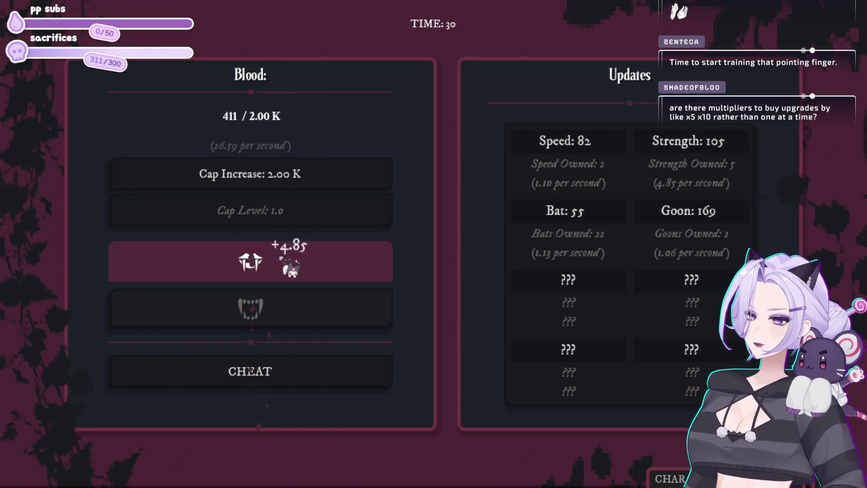
{"action": "left_click", "coordinate": [301, 261]}
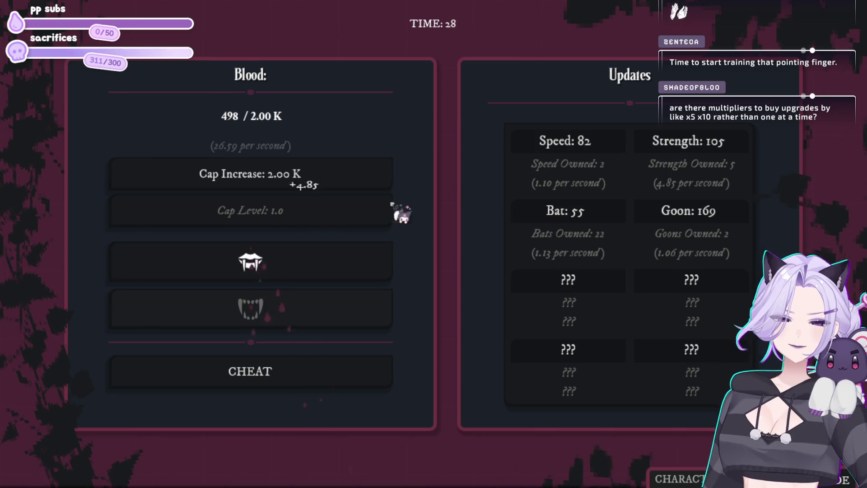
{"action": "mouse_move", "coordinate": [294, 388]}
{"action": "left_click", "coordinate": [251, 261]}
{"action": "left_click", "coordinate": [251, 261]}
{"action": "left_click", "coordinate": [251, 261]}
{"action": "left_click", "coordinate": [251, 261]}
{"action": "left_click", "coordinate": [587, 141]}
{"action": "left_click", "coordinate": [587, 141]}
{"action": "left_click", "coordinate": [587, 141]}
{"action": "left_click", "coordinate": [587, 141]}
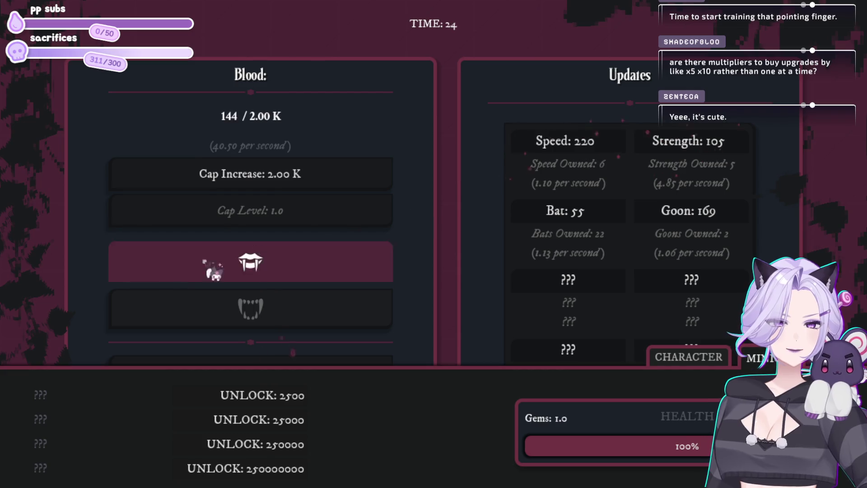
Farm blood with the fang button and buy two more bats.
{"action": "left_click", "coordinate": [250, 266]}
{"action": "left_click", "coordinate": [250, 267]}
{"action": "left_click", "coordinate": [249, 266]}
{"action": "left_click", "coordinate": [249, 266]}
{"action": "left_click", "coordinate": [249, 266]}
{"action": "left_click", "coordinate": [248, 266]}
{"action": "left_click", "coordinate": [249, 266]}
{"action": "left_click", "coordinate": [248, 267]}
{"action": "left_click", "coordinate": [249, 266]}
{"action": "left_click", "coordinate": [248, 267]}
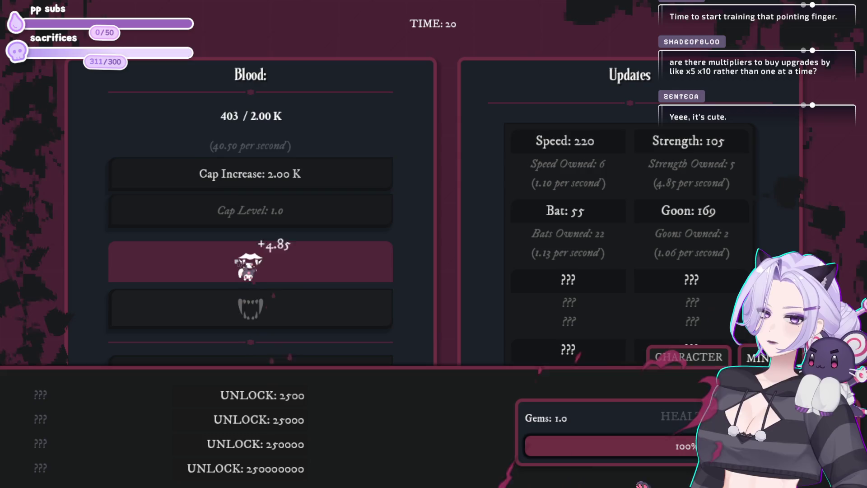
{"action": "left_click", "coordinate": [248, 266]}
{"action": "left_click", "coordinate": [248, 267]}
{"action": "left_click", "coordinate": [249, 266]}
{"action": "left_click", "coordinate": [249, 266]}
{"action": "left_click", "coordinate": [248, 267]}
{"action": "left_click", "coordinate": [248, 266]}
{"action": "left_click", "coordinate": [537, 211]}
{"action": "left_click", "coordinate": [537, 211]}
{"action": "left_click", "coordinate": [538, 211]}
{"action": "left_click", "coordinate": [537, 211]}
{"action": "left_click", "coordinate": [538, 211]}
Buy more bats, a goon and strength, then farm blood until TIME reaches 0.
{"action": "left_click", "coordinate": [639, 216]}
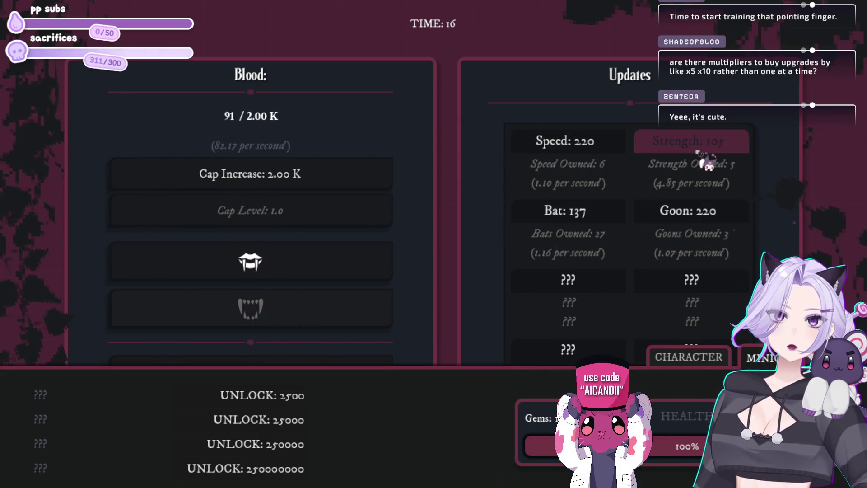
{"action": "left_click", "coordinate": [652, 162]}
{"action": "left_click", "coordinate": [357, 266]}
{"action": "left_click", "coordinate": [356, 266]}
{"action": "left_click", "coordinate": [357, 267]}
{"action": "left_click", "coordinate": [357, 266]}
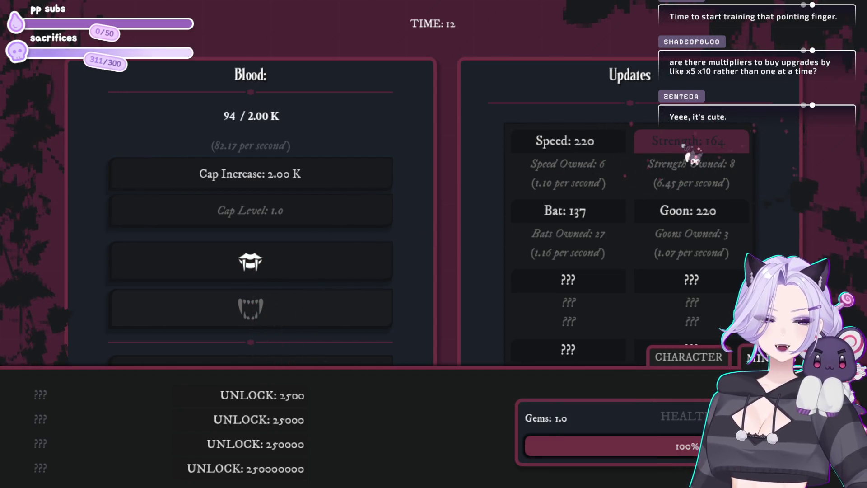
{"action": "left_click", "coordinate": [300, 273]}
{"action": "left_click", "coordinate": [300, 273]}
{"action": "left_click", "coordinate": [300, 273]}
{"action": "left_click", "coordinate": [567, 217]}
{"action": "left_click", "coordinate": [567, 218]}
{"action": "left_click", "coordinate": [567, 217]}
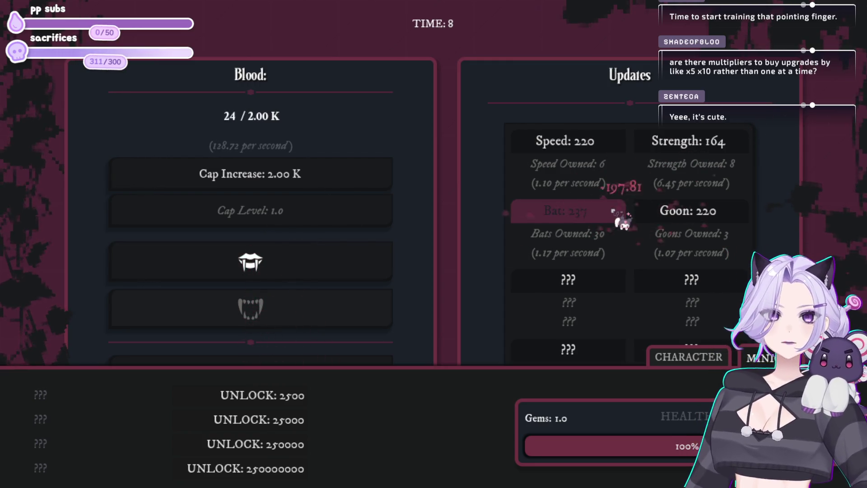
{"action": "left_click", "coordinate": [377, 267]}
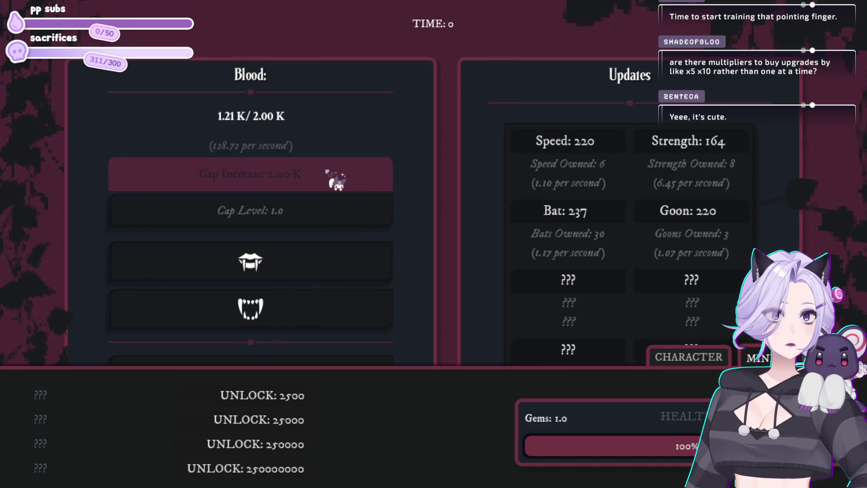
{"action": "left_click", "coordinate": [247, 290]}
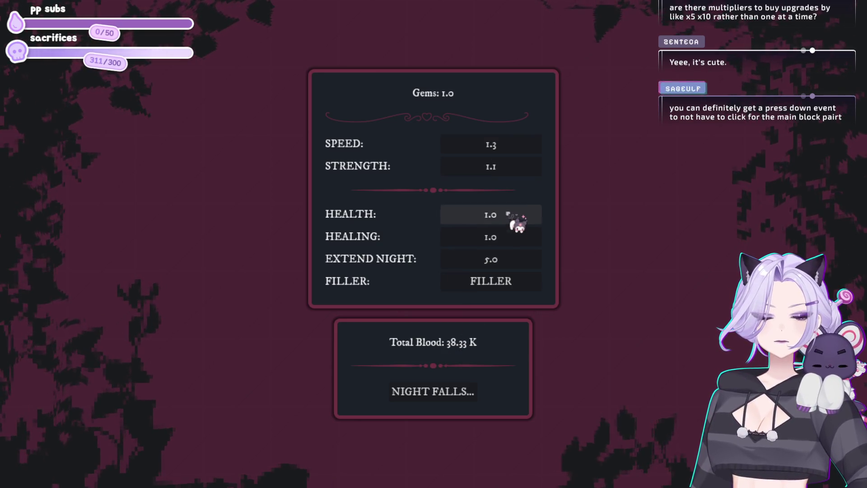
Spend the gem to raise Healing to 2.0 and start the next night.
{"action": "left_click", "coordinate": [500, 244]}
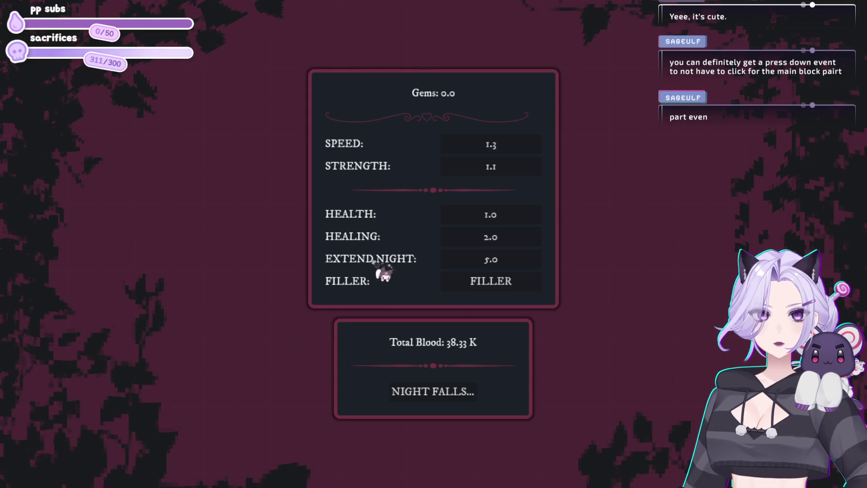
{"action": "left_click", "coordinate": [433, 401]}
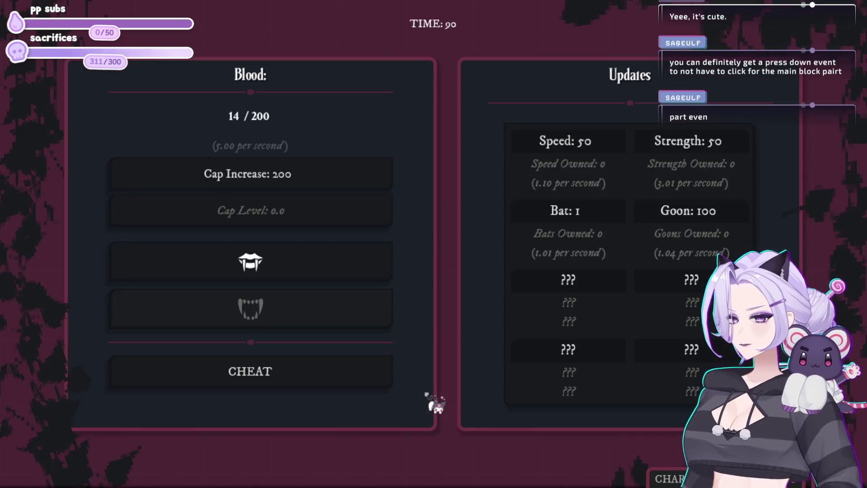
Click the fangs to fill blood to the 200 cap and buy the first Goon.
{"action": "left_click", "coordinate": [323, 280]}
{"action": "left_click", "coordinate": [320, 278]}
{"action": "left_click", "coordinate": [320, 278]}
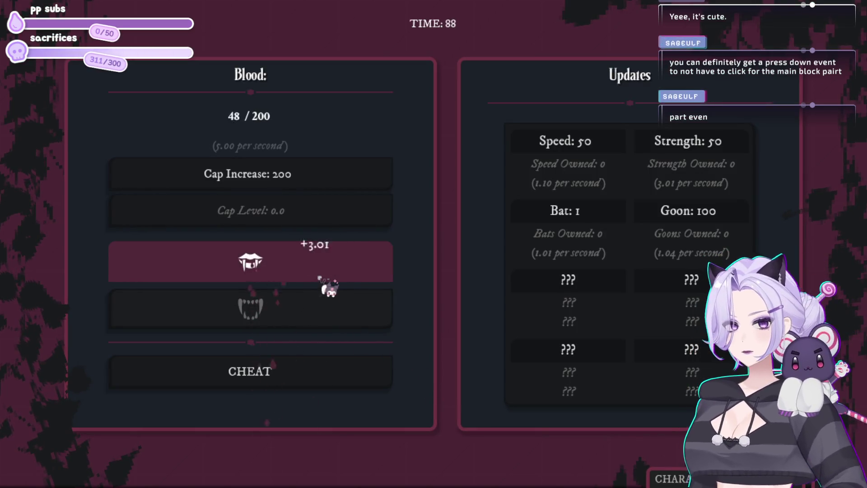
{"action": "left_click", "coordinate": [319, 277]}
{"action": "left_click", "coordinate": [320, 278]}
{"action": "left_click", "coordinate": [319, 277]}
{"action": "left_click", "coordinate": [319, 277]}
{"action": "left_click", "coordinate": [320, 278]}
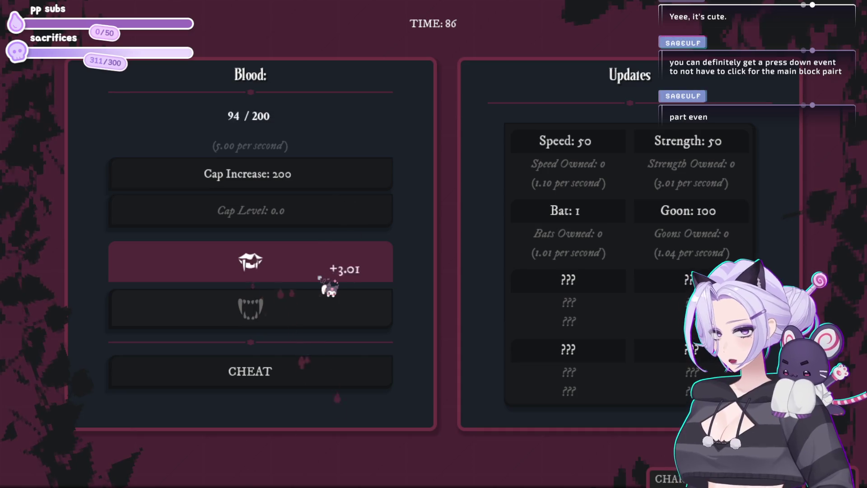
{"action": "left_click", "coordinate": [320, 278]}
{"action": "left_click", "coordinate": [319, 278]}
{"action": "left_click", "coordinate": [320, 277]}
{"action": "left_click", "coordinate": [319, 278]}
{"action": "left_click", "coordinate": [319, 278]}
{"action": "left_click", "coordinate": [319, 277]}
{"action": "left_click", "coordinate": [319, 278]}
{"action": "left_click", "coordinate": [319, 278]}
{"action": "left_click", "coordinate": [319, 277]}
{"action": "left_click", "coordinate": [320, 277]}
{"action": "left_click", "coordinate": [320, 277]}
{"action": "left_click", "coordinate": [319, 277]}
{"action": "left_click", "coordinate": [319, 278]}
{"action": "left_click", "coordinate": [320, 278]}
{"action": "left_click", "coordinate": [319, 278]}
{"action": "left_click", "coordinate": [336, 282]}
{"action": "left_click", "coordinate": [354, 286]}
{"action": "left_click", "coordinate": [334, 262]}
{"action": "left_click", "coordinate": [316, 258]}
{"action": "left_click", "coordinate": [315, 257]}
{"action": "left_click", "coordinate": [651, 210]}
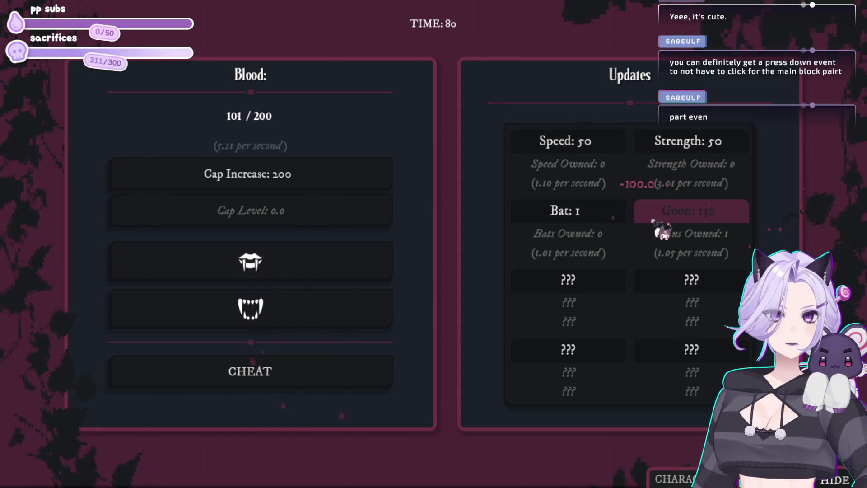
Gather a little more blood and buy a second Goon.
{"action": "left_click", "coordinate": [341, 253]}
{"action": "left_click", "coordinate": [341, 253]}
{"action": "left_click", "coordinate": [345, 259]}
{"action": "left_click", "coordinate": [345, 259]}
{"action": "left_click", "coordinate": [344, 260]}
{"action": "left_click", "coordinate": [345, 260]}
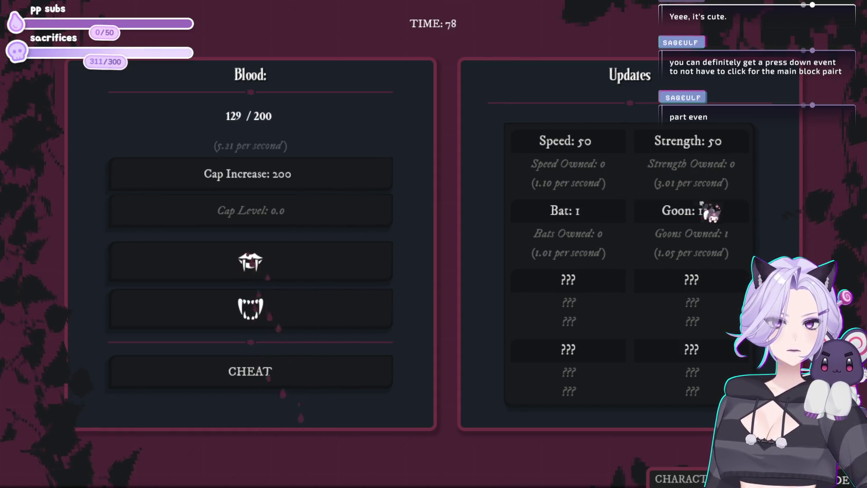
{"action": "left_click", "coordinate": [706, 212]}
Collect blood and spend it on a batch of Bats.
{"action": "left_click", "coordinate": [329, 278]}
{"action": "left_click", "coordinate": [329, 278]}
{"action": "left_click", "coordinate": [333, 278]}
{"action": "left_click", "coordinate": [333, 279]}
{"action": "left_click", "coordinate": [332, 278]}
{"action": "left_click", "coordinate": [333, 277]}
{"action": "left_click", "coordinate": [332, 278]}
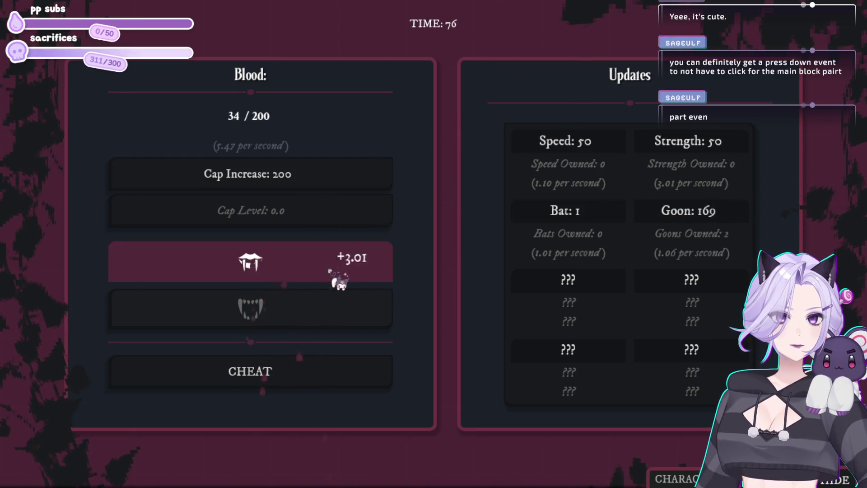
{"action": "left_click", "coordinate": [333, 278]}
{"action": "left_click", "coordinate": [560, 217]}
{"action": "left_click", "coordinate": [560, 216]}
{"action": "left_click", "coordinate": [560, 217]}
{"action": "left_click", "coordinate": [561, 217]}
{"action": "left_click", "coordinate": [562, 218]}
{"action": "left_click", "coordinate": [562, 218]}
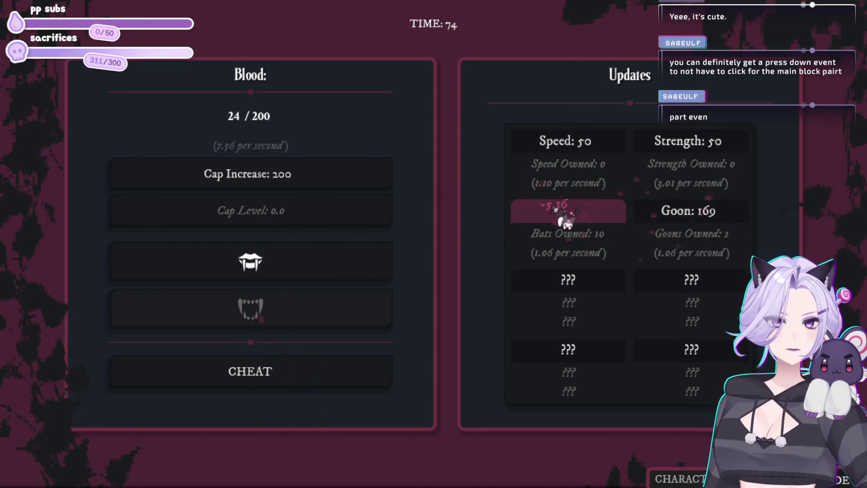
{"action": "left_click", "coordinate": [565, 220]}
{"action": "left_click", "coordinate": [564, 220]}
Collect more blood and buy additional Bats.
{"action": "left_click", "coordinate": [251, 260]}
{"action": "left_click", "coordinate": [251, 261]}
{"action": "left_click", "coordinate": [251, 262]}
{"action": "left_click", "coordinate": [250, 261]}
{"action": "left_click", "coordinate": [251, 260]}
{"action": "left_click", "coordinate": [251, 261]}
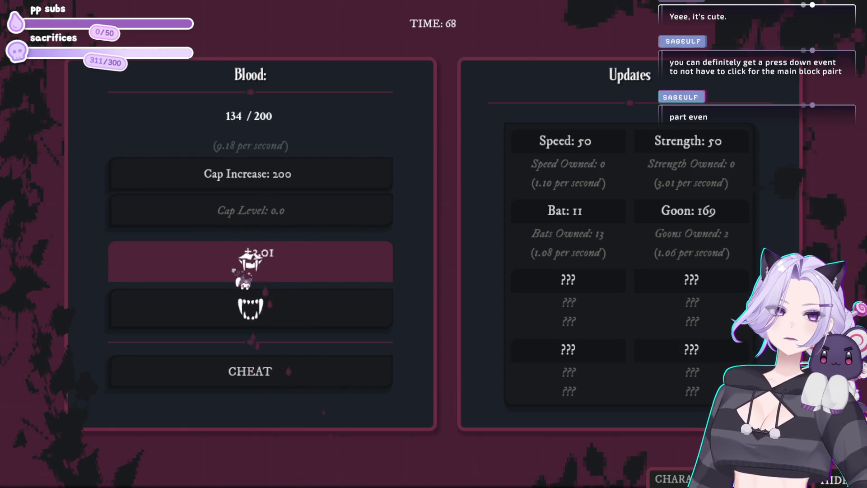
{"action": "left_click", "coordinate": [236, 271]}
{"action": "left_click", "coordinate": [236, 271]}
{"action": "left_click", "coordinate": [236, 271]}
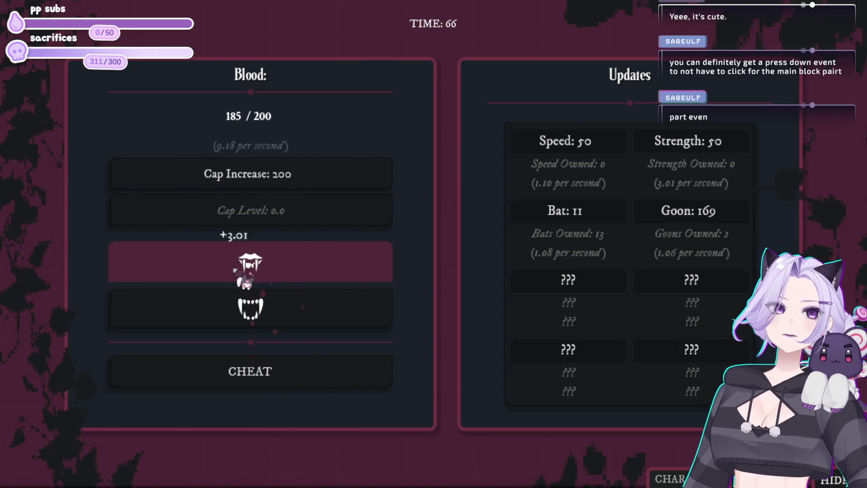
{"action": "left_click", "coordinate": [610, 210]}
{"action": "left_click", "coordinate": [609, 210]}
{"action": "left_click", "coordinate": [609, 216]}
{"action": "left_click", "coordinate": [609, 217]}
{"action": "left_click", "coordinate": [609, 217]}
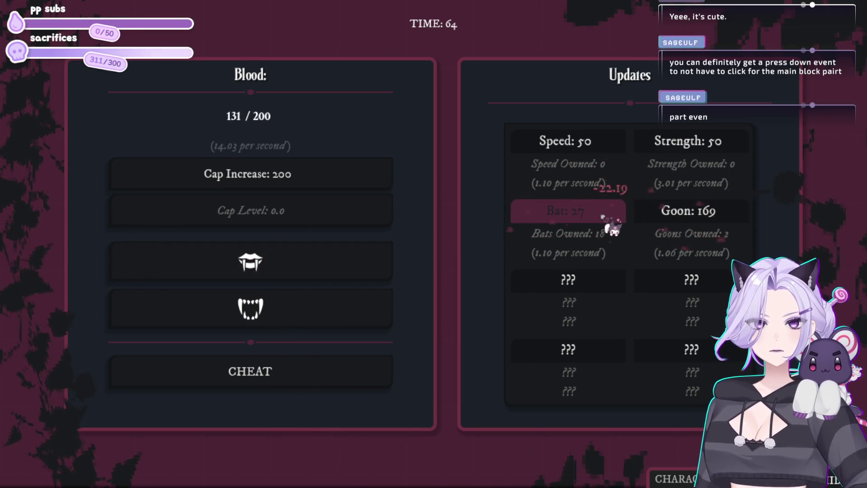
{"action": "left_click", "coordinate": [610, 223]}
{"action": "left_click", "coordinate": [610, 224]}
{"action": "left_click", "coordinate": [611, 223]}
Fill blood toward the 200 cap and raise the blood cap to 2.00 K.
{"action": "left_click", "coordinate": [340, 275]}
{"action": "left_click", "coordinate": [340, 275]}
{"action": "left_click", "coordinate": [341, 276]}
{"action": "left_click", "coordinate": [341, 275]}
{"action": "left_click", "coordinate": [340, 275]}
{"action": "left_click", "coordinate": [341, 275]}
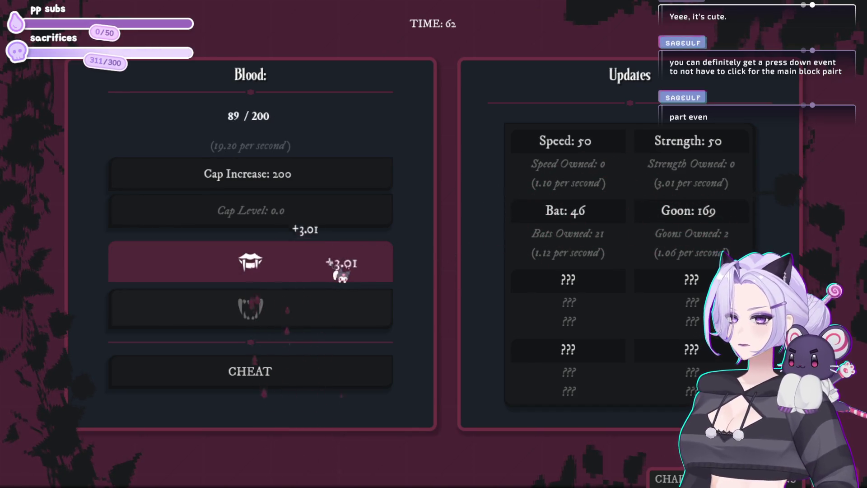
{"action": "left_click", "coordinate": [343, 274]}
{"action": "left_click", "coordinate": [344, 274]}
{"action": "left_click", "coordinate": [341, 272]}
{"action": "left_click", "coordinate": [341, 272]}
{"action": "left_click", "coordinate": [341, 272]}
{"action": "left_click", "coordinate": [341, 273]}
{"action": "left_click", "coordinate": [341, 273]}
{"action": "left_click", "coordinate": [341, 273]}
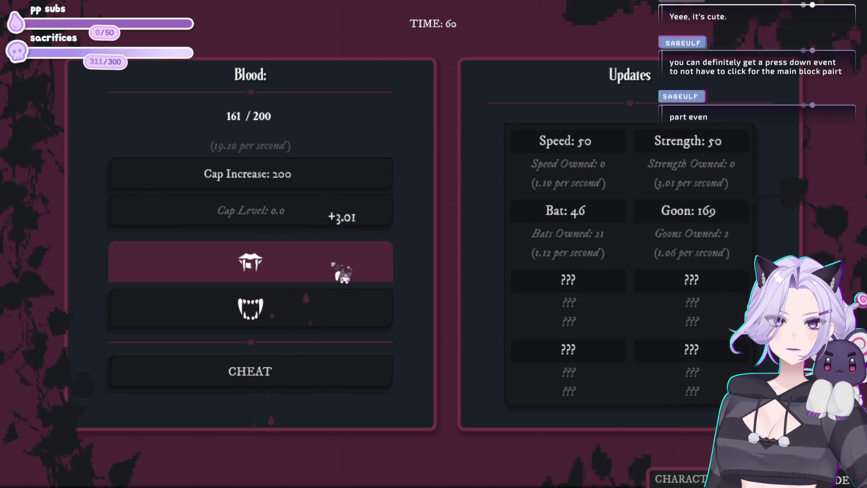
{"action": "left_click", "coordinate": [340, 271]}
{"action": "left_click", "coordinate": [339, 267]}
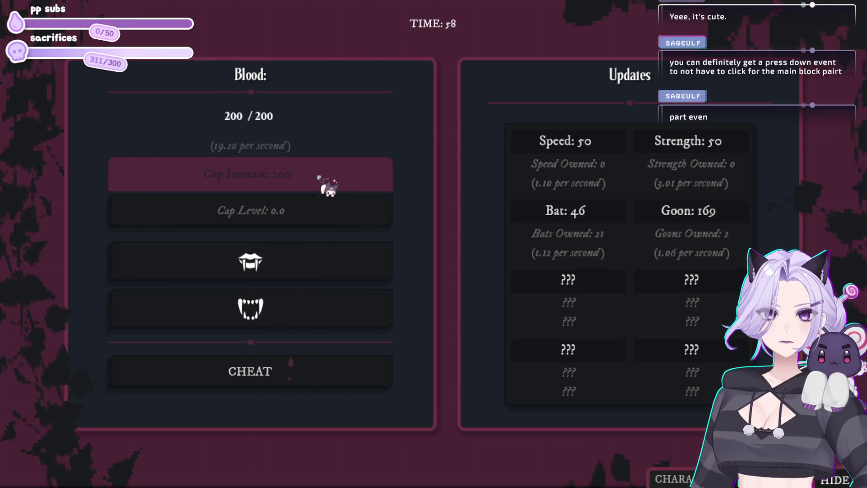
{"action": "left_click", "coordinate": [329, 186]}
Collect blood and buy two Speed upgrades.
{"action": "left_click", "coordinate": [322, 279]}
{"action": "left_click", "coordinate": [260, 273]}
{"action": "left_click", "coordinate": [260, 273]}
{"action": "left_click", "coordinate": [259, 273]}
{"action": "left_click", "coordinate": [257, 266]}
{"action": "left_click", "coordinate": [253, 262]}
{"action": "left_click", "coordinate": [587, 145]}
{"action": "left_click", "coordinate": [583, 155]}
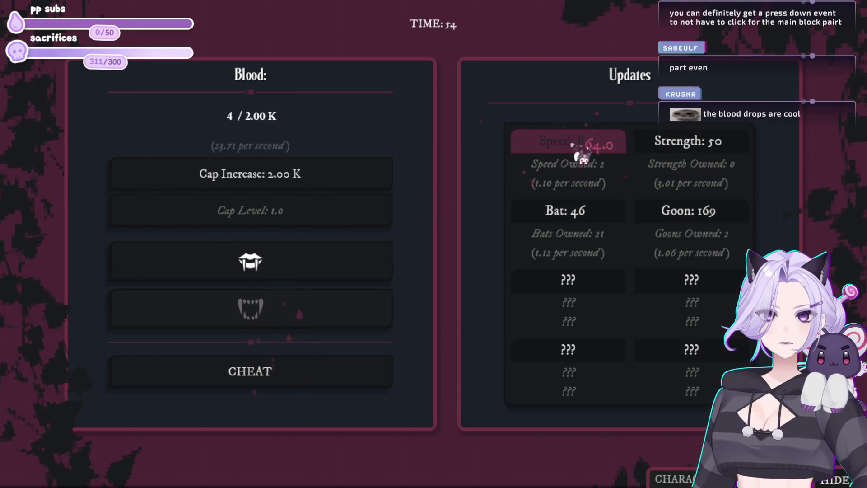
Collect blood and buy the first Strength upgrades.
{"action": "left_click", "coordinate": [302, 249]}
{"action": "left_click", "coordinate": [302, 250]}
{"action": "left_click", "coordinate": [301, 251]}
{"action": "left_click", "coordinate": [301, 249]}
{"action": "left_click", "coordinate": [302, 250]}
{"action": "left_click", "coordinate": [301, 249]}
{"action": "left_click", "coordinate": [302, 250]}
{"action": "left_click", "coordinate": [216, 258]}
{"action": "left_click", "coordinate": [217, 258]}
{"action": "left_click", "coordinate": [221, 249]}
{"action": "left_click", "coordinate": [221, 248]}
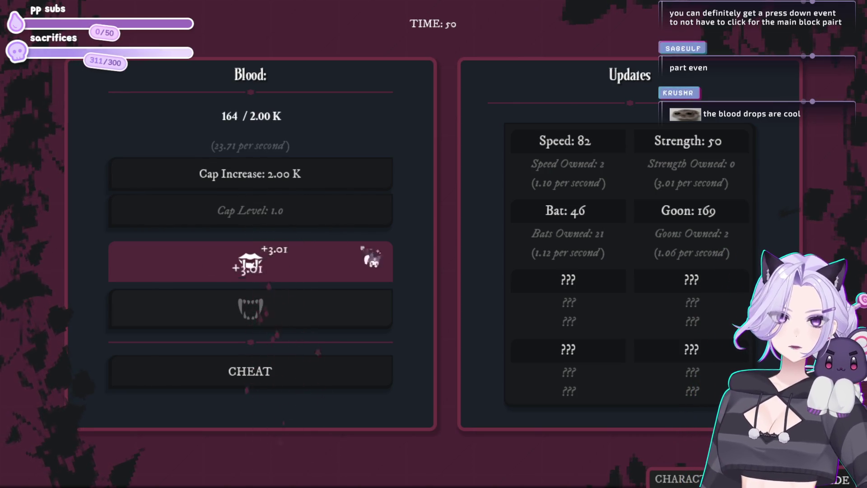
{"action": "left_click", "coordinate": [687, 146]}
{"action": "left_click", "coordinate": [687, 147]}
{"action": "left_click", "coordinate": [687, 147]}
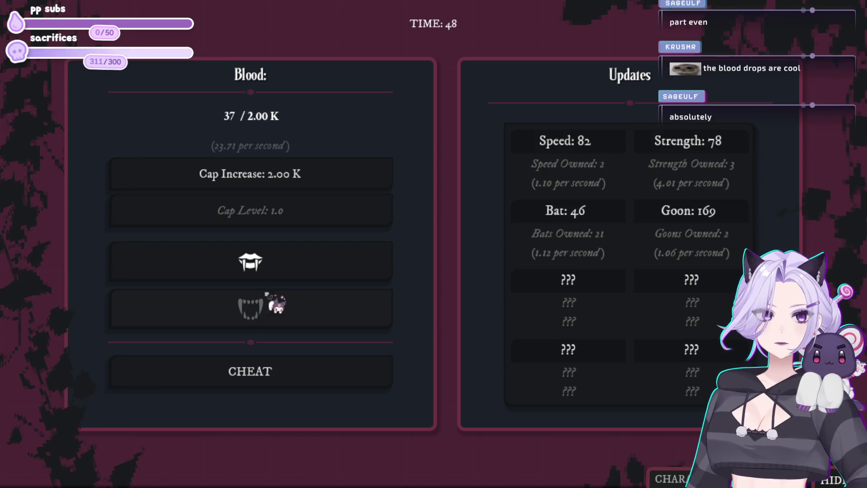
{"action": "left_click", "coordinate": [291, 261]}
Farm blood with the stronger bite and buy more Strength, reaching 7 owned.
{"action": "left_click", "coordinate": [292, 261]}
{"action": "left_click", "coordinate": [291, 259]}
{"action": "left_click", "coordinate": [291, 260]}
{"action": "left_click", "coordinate": [291, 261]}
{"action": "left_click", "coordinate": [292, 261]}
{"action": "left_click", "coordinate": [291, 261]}
{"action": "left_click", "coordinate": [291, 261]}
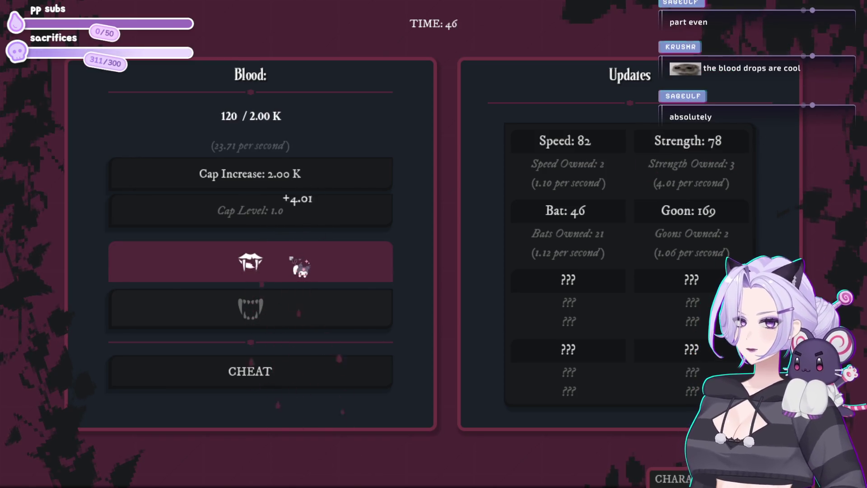
{"action": "left_click", "coordinate": [291, 261]}
{"action": "left_click", "coordinate": [291, 261]}
{"action": "left_click", "coordinate": [291, 261]}
{"action": "left_click", "coordinate": [291, 261]}
{"action": "left_click", "coordinate": [298, 266]}
{"action": "left_click", "coordinate": [298, 267]}
{"action": "left_click", "coordinate": [298, 266]}
{"action": "left_click", "coordinate": [298, 266]}
{"action": "left_click", "coordinate": [298, 267]}
{"action": "left_click", "coordinate": [298, 266]}
{"action": "left_click", "coordinate": [298, 266]}
{"action": "left_click", "coordinate": [298, 267]}
{"action": "left_click", "coordinate": [299, 266]}
{"action": "left_click", "coordinate": [301, 267]}
{"action": "left_click", "coordinate": [302, 268]}
{"action": "left_click", "coordinate": [302, 268]}
{"action": "left_click", "coordinate": [303, 269]}
{"action": "left_click", "coordinate": [303, 268]}
{"action": "left_click", "coordinate": [304, 269]}
{"action": "left_click", "coordinate": [305, 270]}
{"action": "left_click", "coordinate": [304, 270]}
{"action": "left_click", "coordinate": [305, 268]}
{"action": "left_click", "coordinate": [304, 266]}
{"action": "left_click", "coordinate": [304, 265]}
{"action": "left_click", "coordinate": [304, 266]}
{"action": "left_click", "coordinate": [304, 265]}
{"action": "left_click", "coordinate": [316, 273]}
{"action": "left_click", "coordinate": [329, 282]}
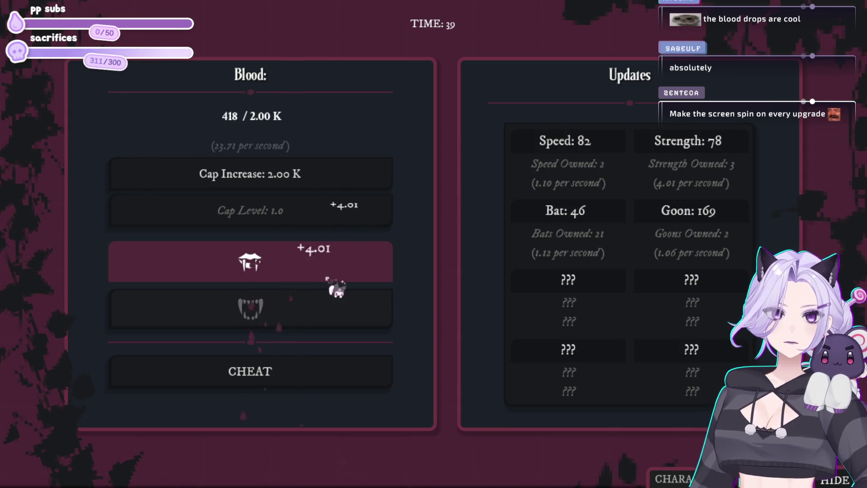
{"action": "left_click", "coordinate": [724, 163]}
{"action": "left_click", "coordinate": [725, 164]}
{"action": "left_click", "coordinate": [724, 163]}
{"action": "left_click", "coordinate": [724, 164]}
Test the +5.87 bite by collecting blood, then stop the game with F8.
{"action": "left_click", "coordinate": [270, 261]}
{"action": "left_click", "coordinate": [271, 261]}
{"action": "left_click", "coordinate": [271, 262]}
{"action": "left_click", "coordinate": [272, 263]}
{"action": "left_click", "coordinate": [271, 263]}
{"action": "left_click", "coordinate": [273, 264]}
{"action": "left_click", "coordinate": [272, 265]}
{"action": "left_click", "coordinate": [273, 266]}
{"action": "left_click", "coordinate": [273, 266]}
{"action": "left_click", "coordinate": [273, 267]}
{"action": "left_click", "coordinate": [274, 267]}
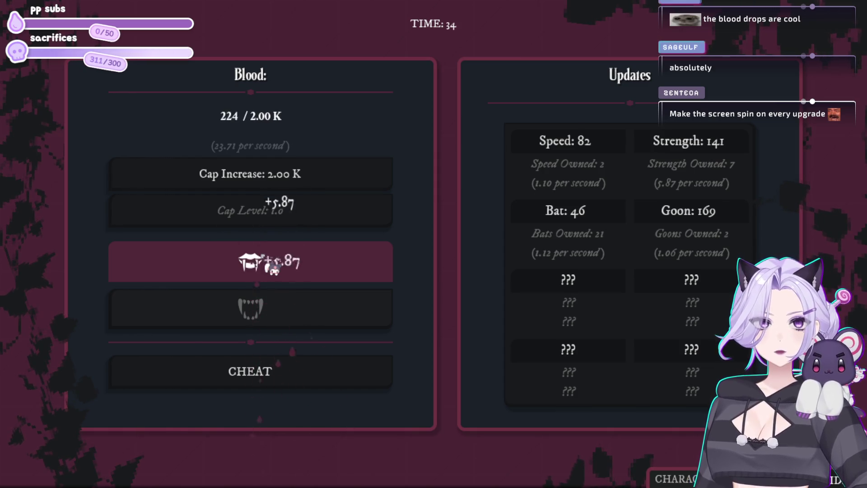
{"action": "key", "text": "F8"}
Set MERCHANT_COST 15000, KNIGHT_COST 150000, LORD_COST 150000000, save, and select LORD_COST.
{"action": "key", "text": "Down"}
{"action": "key", "text": "Right"}
{"action": "key", "text": "Right"}
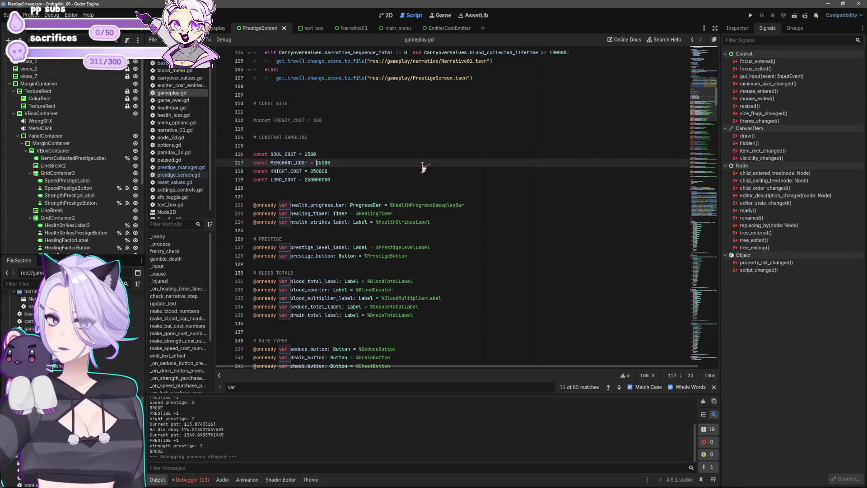
{"action": "key", "text": "Down"}
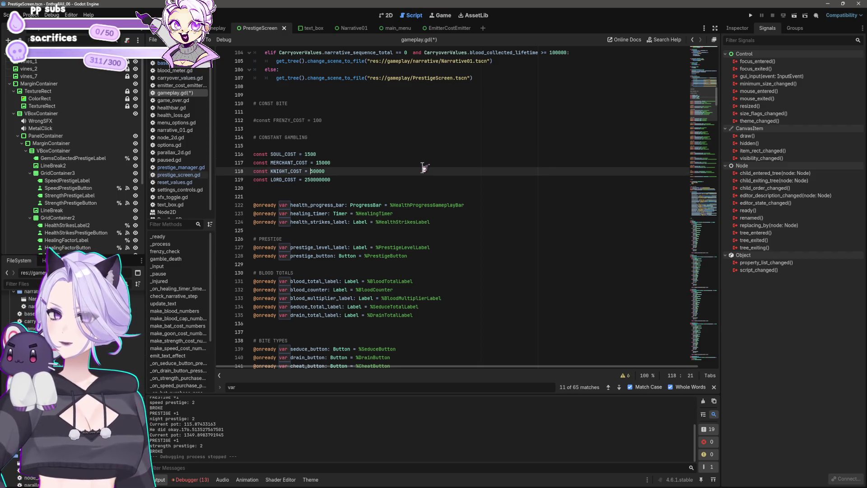
{"action": "type", "text": "1"}
{"action": "key", "text": "Down"}
{"action": "key", "text": "ctrl+s"}
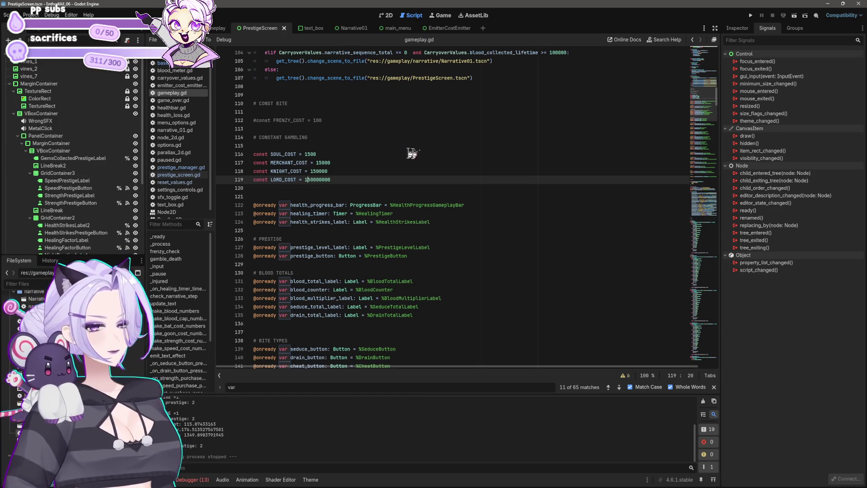
{"action": "left_click", "coordinate": [417, 180]}
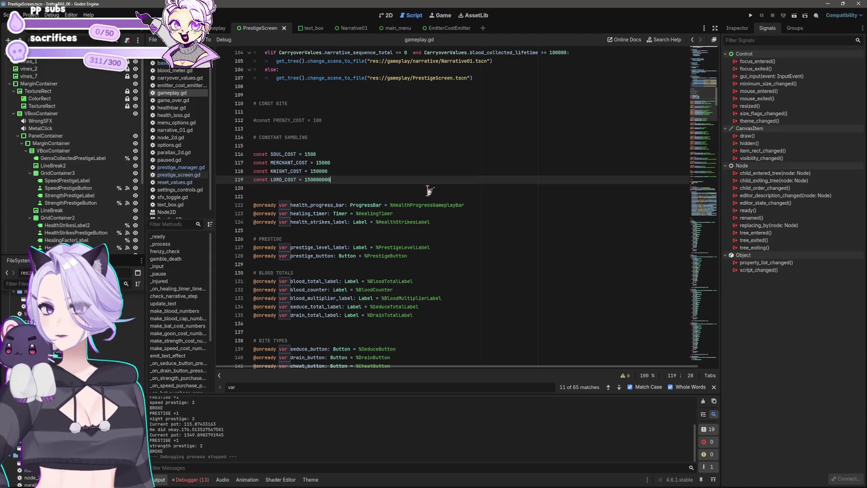
{"action": "left_click_drag", "start_coordinate": [289, 183], "coordinate": [297, 184]}
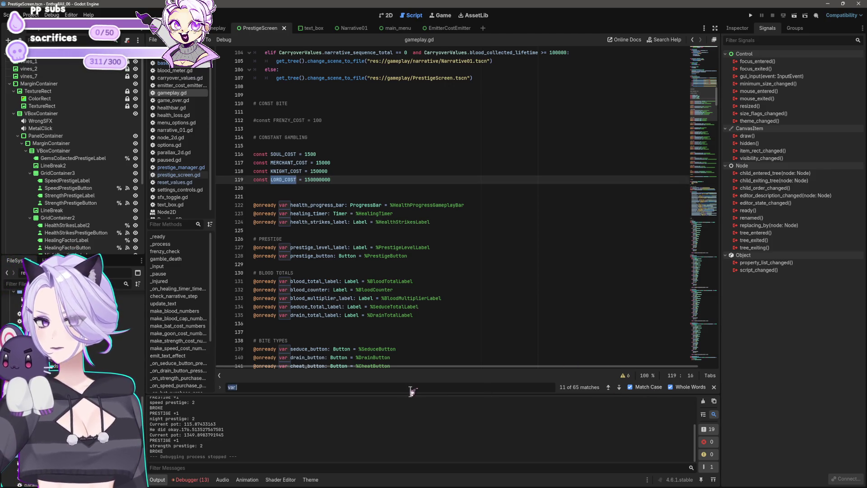
Step through all 11 LORD_COST matches back to line 36, then rerun the game with F5.
{"action": "key", "text": "ctrl+f"}
{"action": "left_click", "coordinate": [620, 387]}
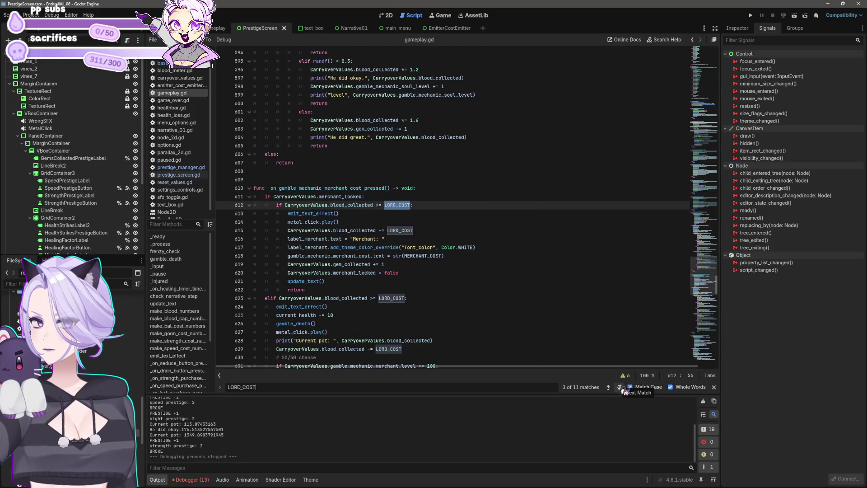
{"action": "left_click", "coordinate": [619, 388]}
{"action": "left_click", "coordinate": [619, 387]}
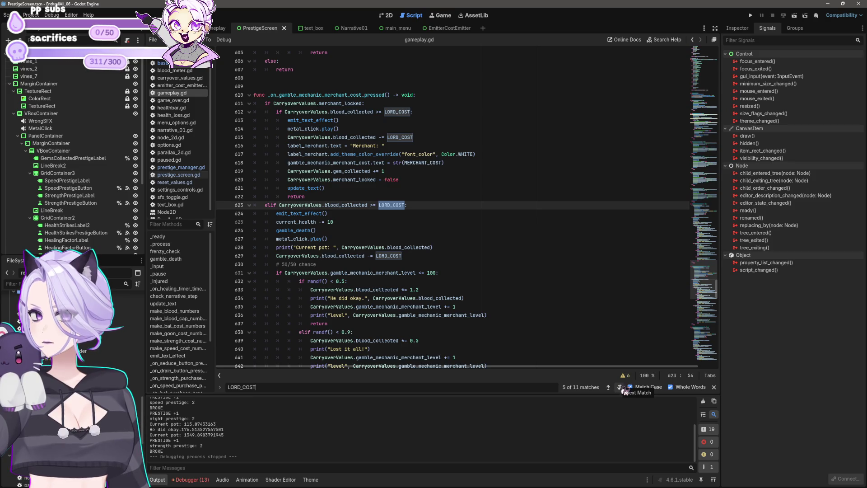
{"action": "left_click", "coordinate": [620, 388]}
{"action": "left_click", "coordinate": [620, 388]}
{"action": "left_click", "coordinate": [620, 388]}
{"action": "left_click", "coordinate": [620, 387]}
{"action": "left_click", "coordinate": [619, 388]}
{"action": "left_click", "coordinate": [619, 388]}
{"action": "left_click", "coordinate": [619, 388]}
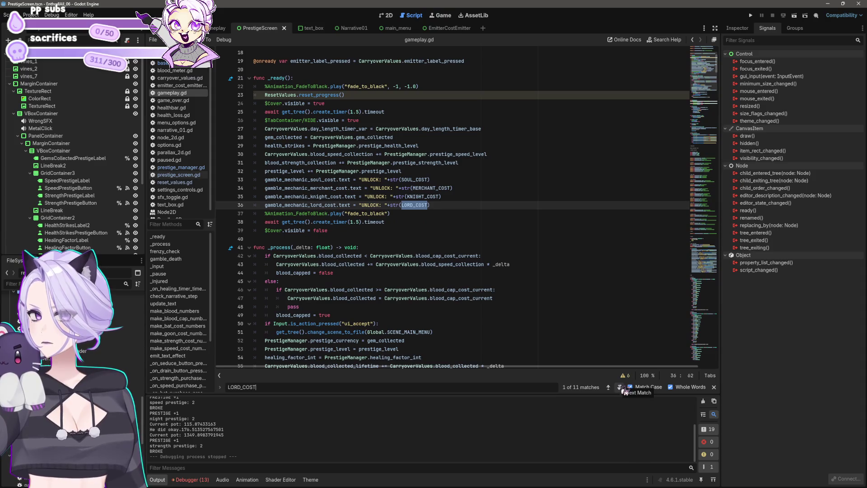
{"action": "left_click", "coordinate": [453, 205]}
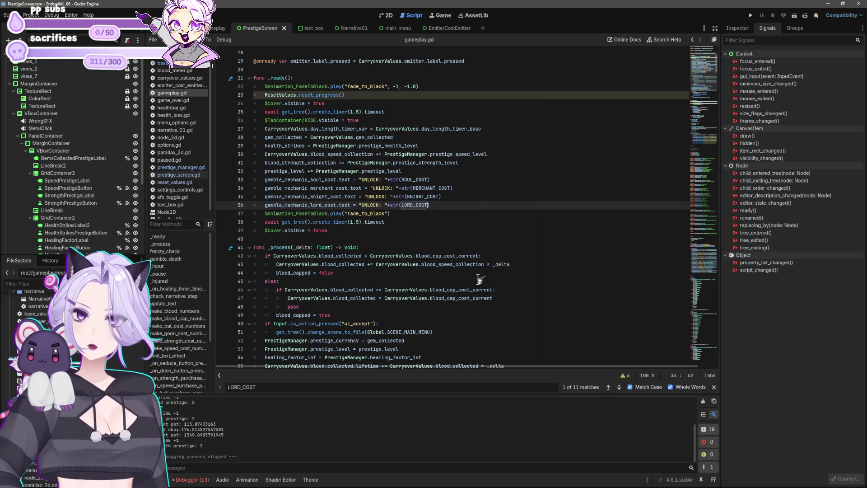
{"action": "key", "text": "F5"}
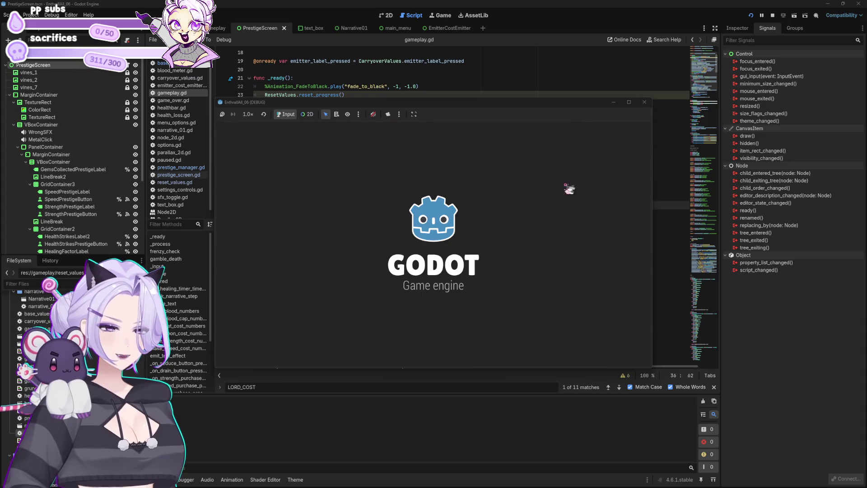
Start a new game, collect some blood, and show then hide the MINIONS panel.
{"action": "left_click", "coordinate": [436, 263]}
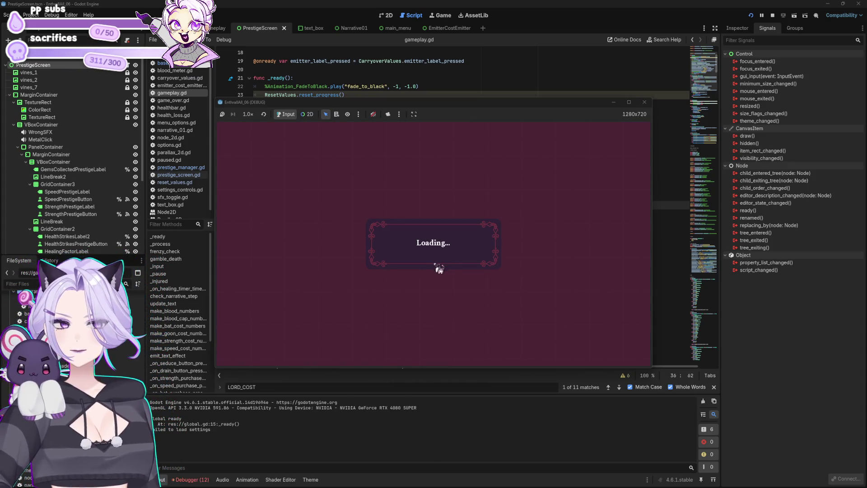
{"action": "left_click", "coordinate": [381, 253]}
{"action": "left_click", "coordinate": [381, 254]}
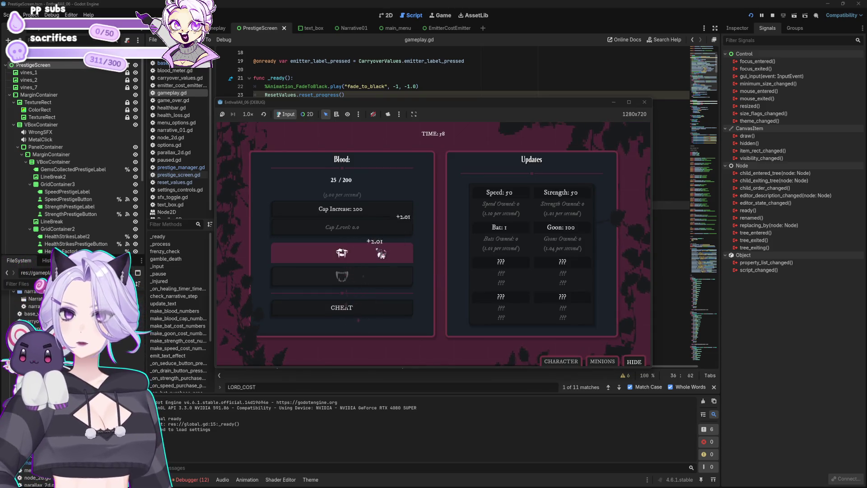
{"action": "left_click", "coordinate": [605, 361]}
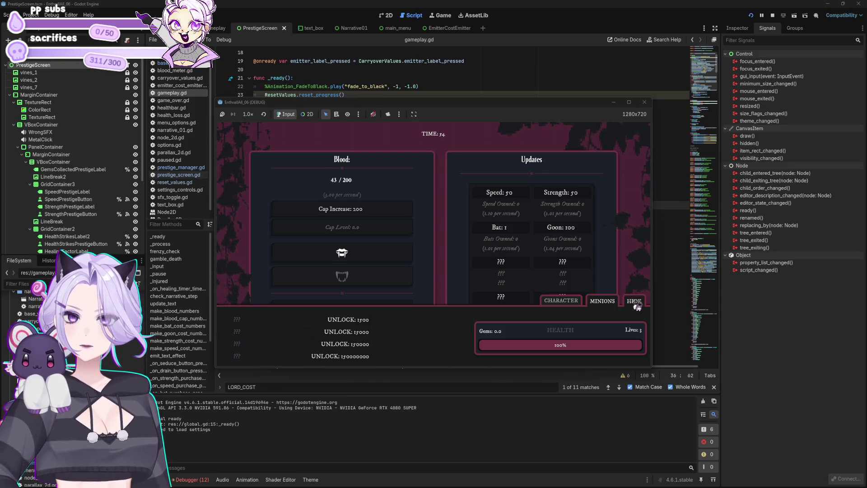
{"action": "left_click", "coordinate": [637, 306]}
Collect a bit more blood, then close the game window and return to line 34.
{"action": "left_click", "coordinate": [359, 261]}
{"action": "left_click", "coordinate": [362, 261]}
{"action": "left_click", "coordinate": [361, 261]}
{"action": "left_click", "coordinate": [362, 261]}
{"action": "left_click", "coordinate": [363, 261]}
{"action": "left_click", "coordinate": [364, 261]}
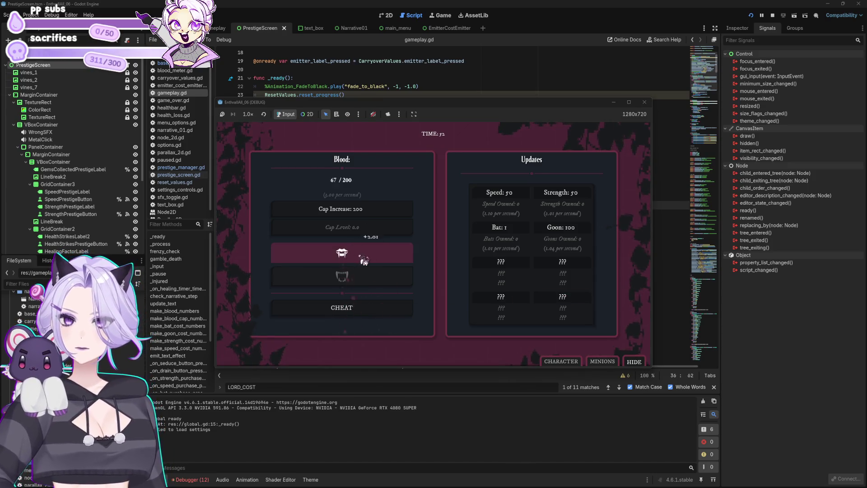
{"action": "left_click", "coordinate": [644, 102]}
{"action": "left_click", "coordinate": [483, 189]}
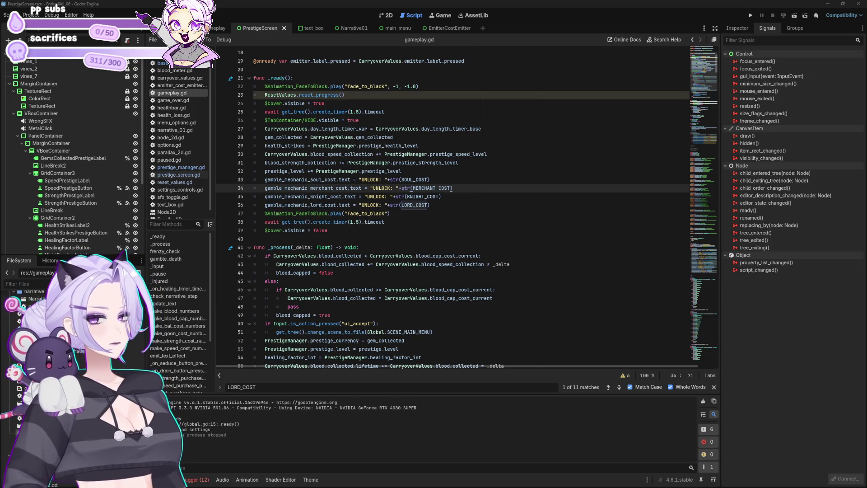
Fold the make_strength_cost, make_goon_cost, make_bat_cost and make_blood number functions.
{"action": "left_click", "coordinate": [342, 163]}
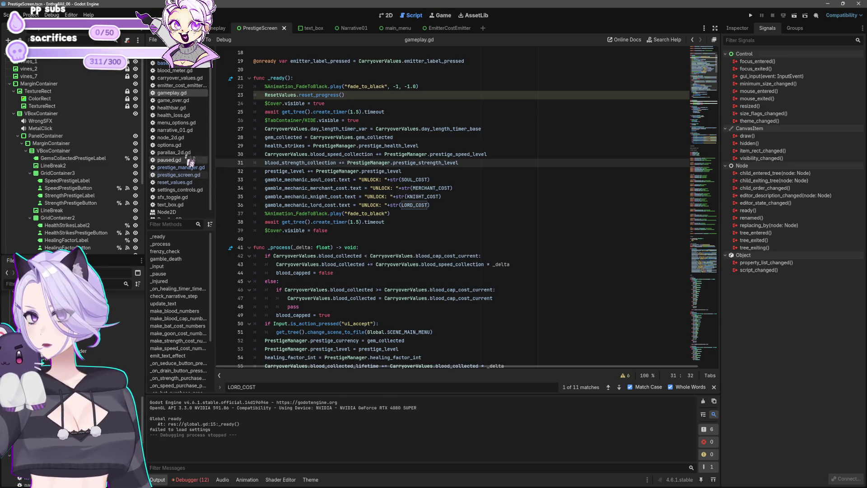
{"action": "mouse_move", "coordinate": [716, 61]}
{"action": "left_mouse_down"}
{"action": "mouse_move", "coordinate": [727, 105]}
{"action": "mouse_move", "coordinate": [727, 226]}
{"action": "mouse_move", "coordinate": [726, 217]}
{"action": "left_mouse_up"}
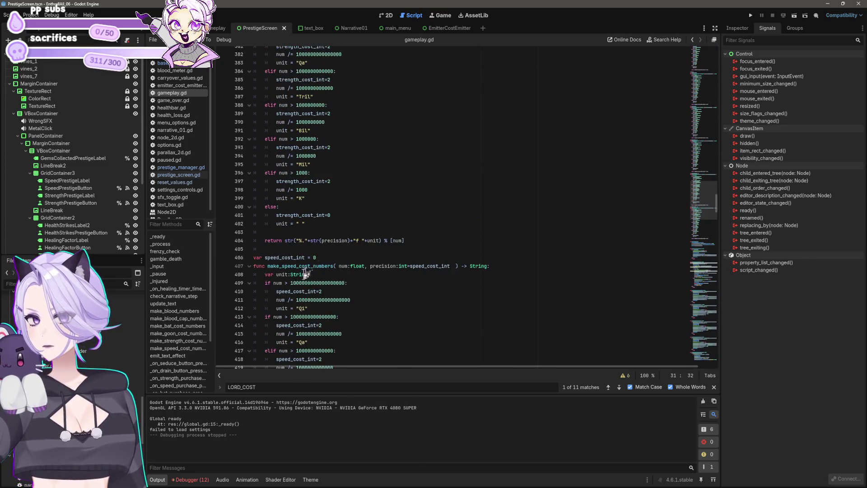
{"action": "scroll", "coordinate": [257, 270], "scroll_direction": "up", "scroll_amount": 6}
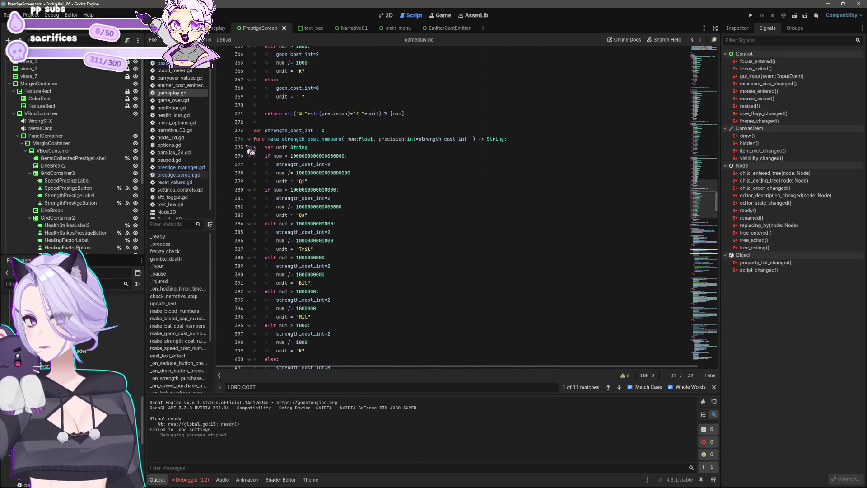
{"action": "left_click", "coordinate": [250, 140]}
{"action": "scroll", "coordinate": [253, 149], "scroll_direction": "up", "scroll_amount": 10}
{"action": "left_click", "coordinate": [250, 164]}
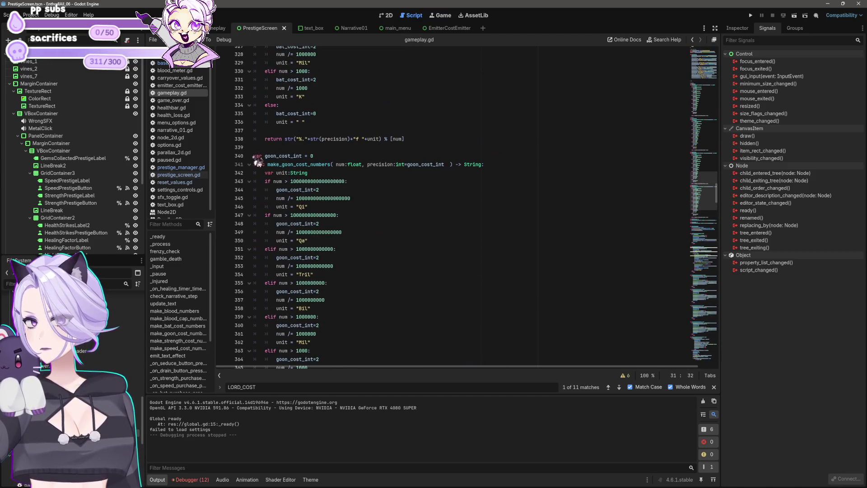
{"action": "scroll", "coordinate": [262, 160], "scroll_direction": "up", "scroll_amount": 11}
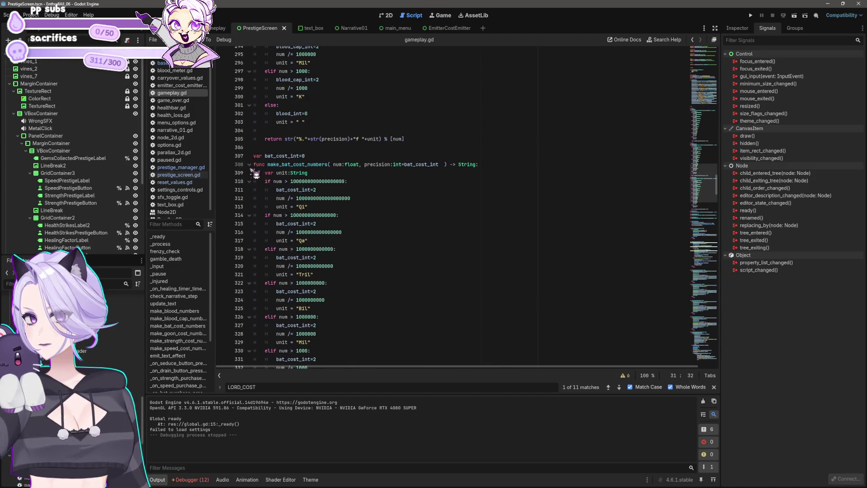
{"action": "left_click", "coordinate": [249, 165]}
{"action": "scroll", "coordinate": [255, 169], "scroll_direction": "up", "scroll_amount": 12}
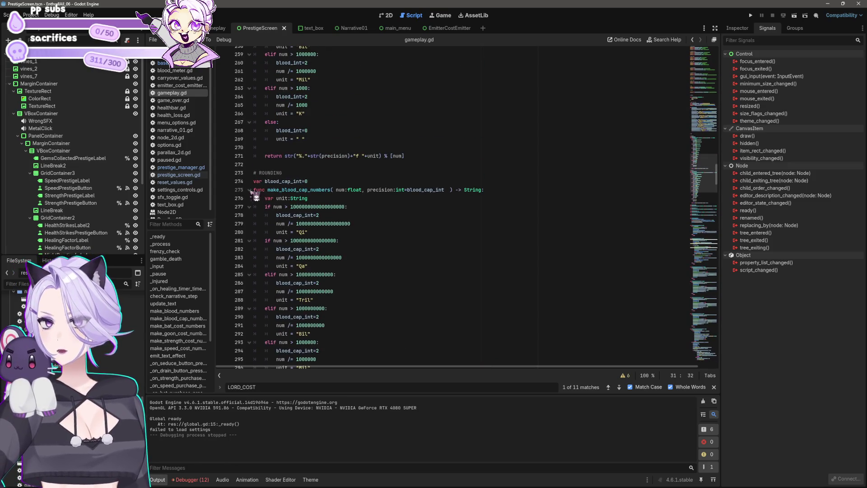
{"action": "scroll", "coordinate": [256, 195], "scroll_direction": "up", "scroll_amount": 11}
{"action": "left_click", "coordinate": [249, 181]}
Paste the draft shake() function on a new line after emit_text_effect.
{"action": "scroll", "coordinate": [289, 192], "scroll_direction": "down", "scroll_amount": 10}
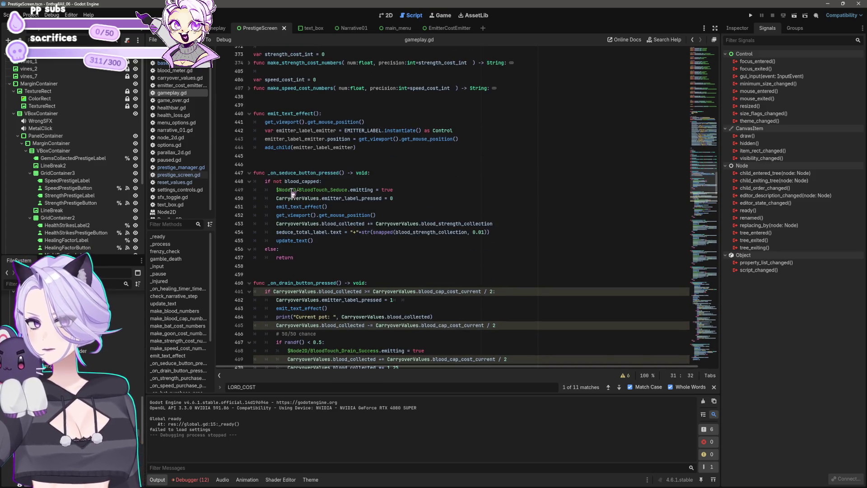
{"action": "scroll", "coordinate": [292, 193], "scroll_direction": "down", "scroll_amount": 3}
{"action": "left_click", "coordinate": [280, 88]}
{"action": "key", "text": "Return"}
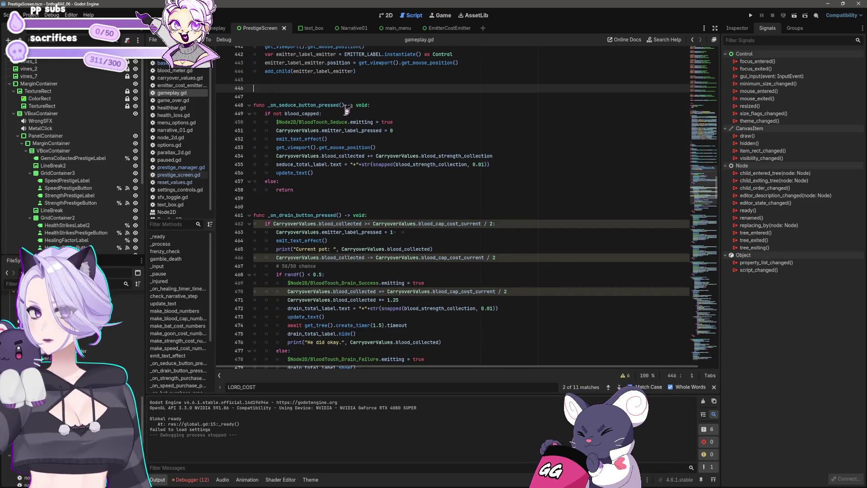
{"action": "type", "text": "func shake():     var amount = pow(trauma, trauma_power)     rotation = max_roll * amount * rand_range(-1, 1)     offset.x = max_offset.x * amount * rand_range(-1, 1)     offset.y = max_offset.y * amount * rand_range(-1, 1)"}
{"action": "scroll", "coordinate": [316, 115], "scroll_direction": "up", "scroll_amount": 1}
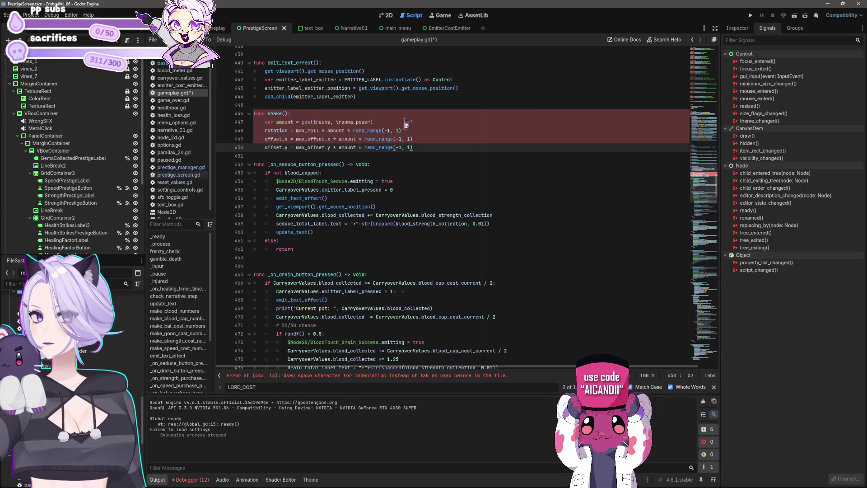
Try re-indenting shake()'s body lines with tabs, then undo the change.
{"action": "left_click", "coordinate": [419, 122]}
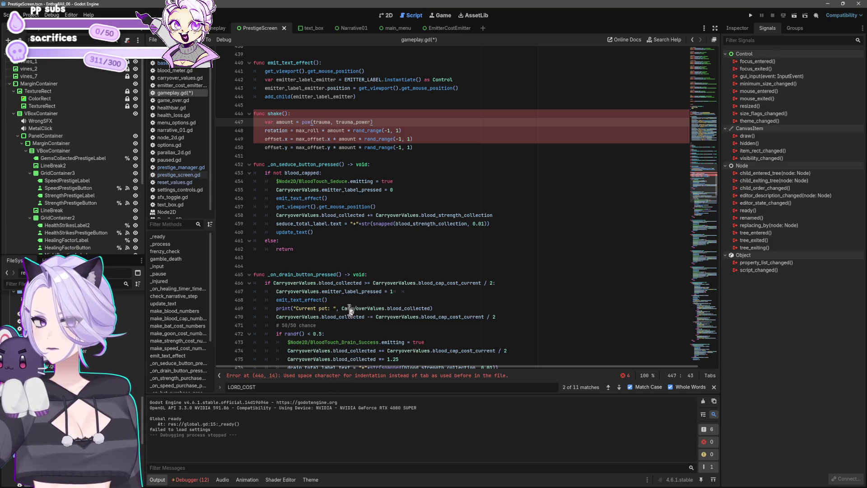
{"action": "left_click", "coordinate": [266, 131]}
{"action": "key", "text": "Up"}
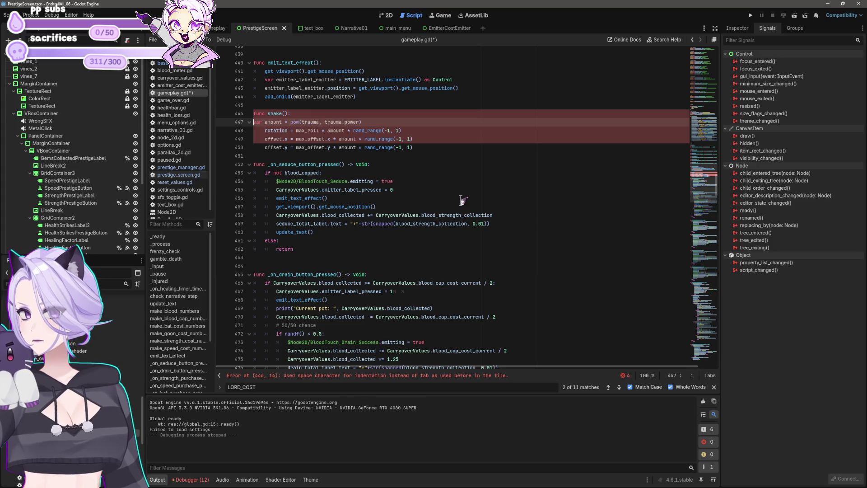
{"action": "key", "text": "Down"}
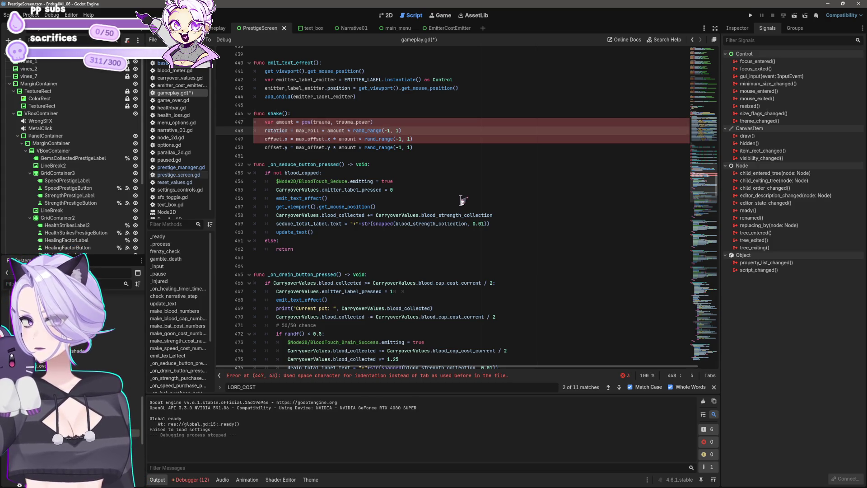
{"action": "key", "text": "Down"}
{"action": "key", "text": "Tab"}
{"action": "key", "text": "Down"}
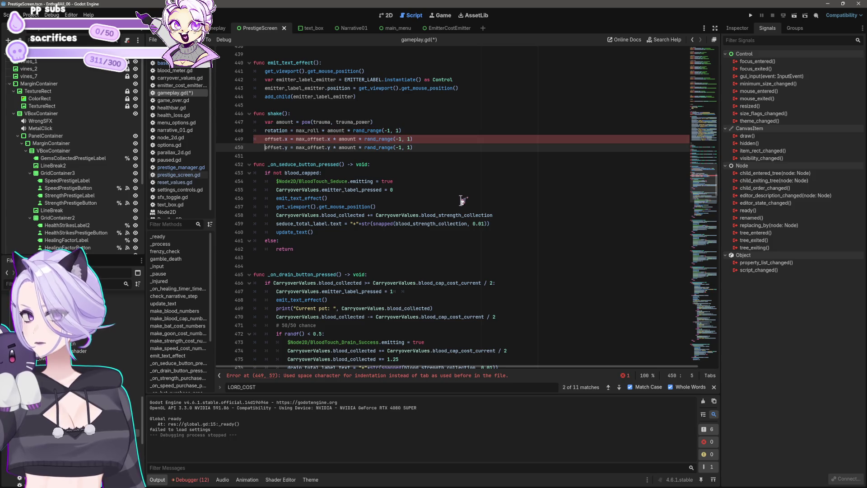
{"action": "key", "text": "ctrl+z"}
{"action": "key", "text": "ctrl+z"}
{"action": "key", "text": "ctrl+z"}
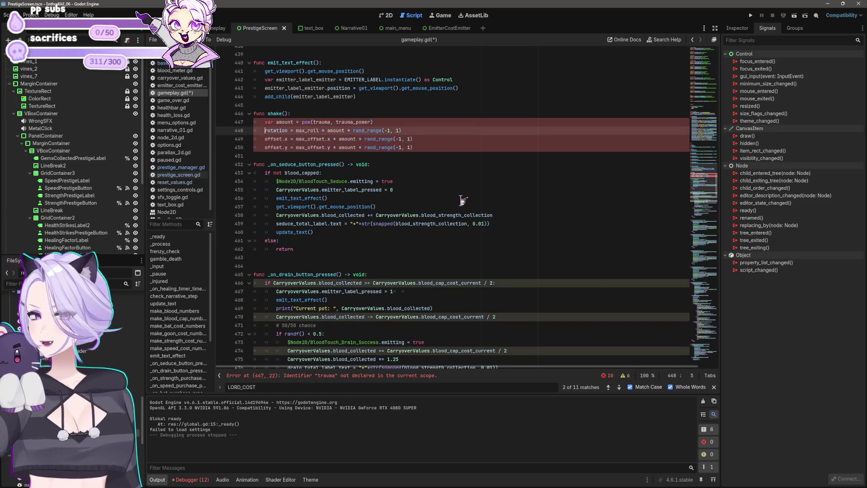
Delete the 'var amount = pow(...)' trauma line from shake()'s body.
{"action": "key", "text": "Right"}
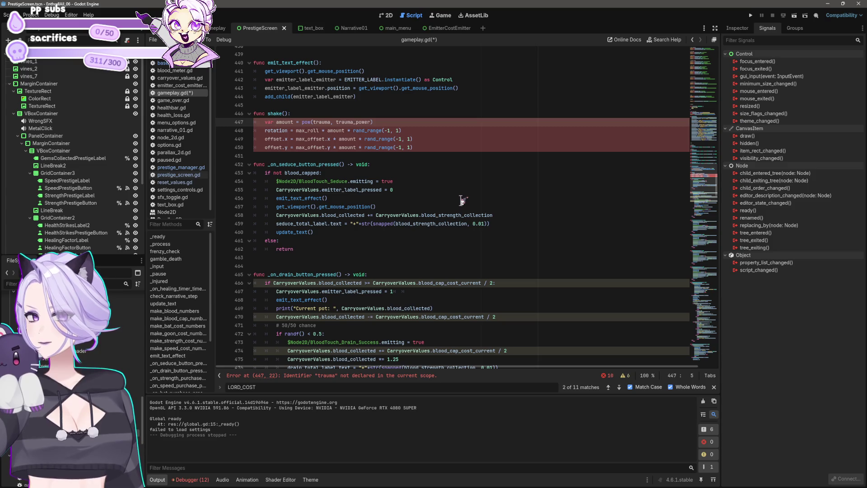
{"action": "key", "text": "Right"}
{"action": "key", "text": "Right"}
{"action": "key", "text": "Right"}
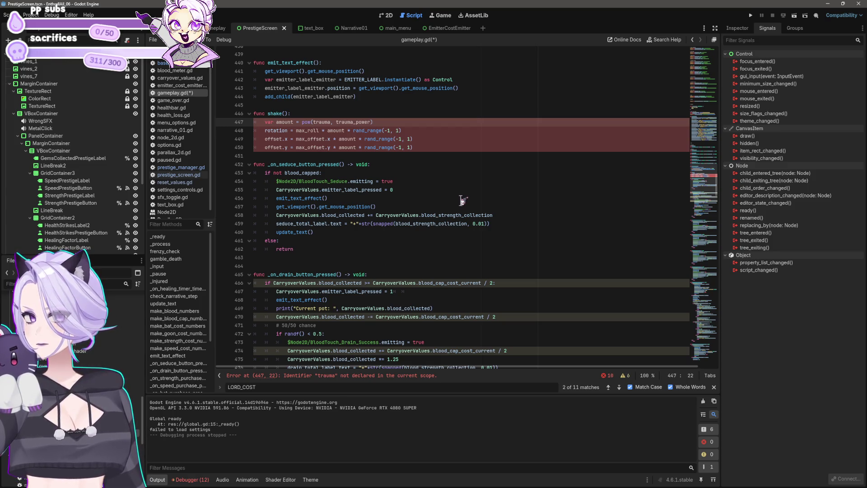
{"action": "key", "text": "End"}
{"action": "key", "text": "shift+Home"}
{"action": "key", "text": "BackSpace"}
{"action": "key", "text": "Delete"}
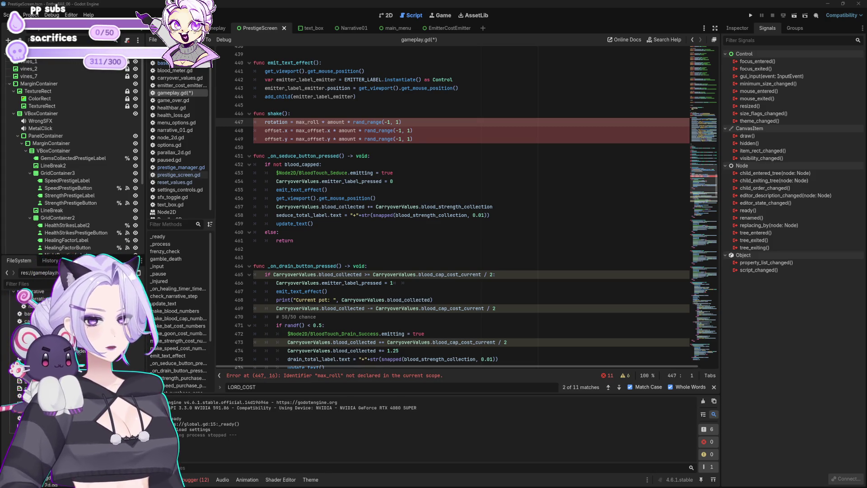
Paste the noise_y += 1 and noise.get_noise_2d rotation/offset code into shake(), indented one level.
{"action": "left_click", "coordinate": [356, 139]}
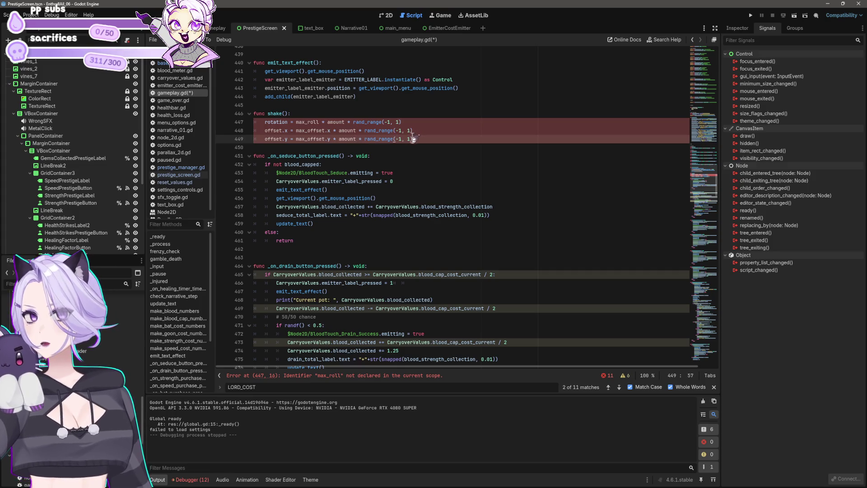
{"action": "type", "text": "noise_y += 1 rotation = max_roll * amount * noise.get_noise_2d(noise.seed, noise_y) offset.x = max_offset.x * amount * noise.get_noise_2d(noise.seed*2, noise_y) offset.y = max_offset.y * amount * noise.get_noise_2d(noise.seed*3, noise_y)"}
{"action": "key", "text": "Up"}
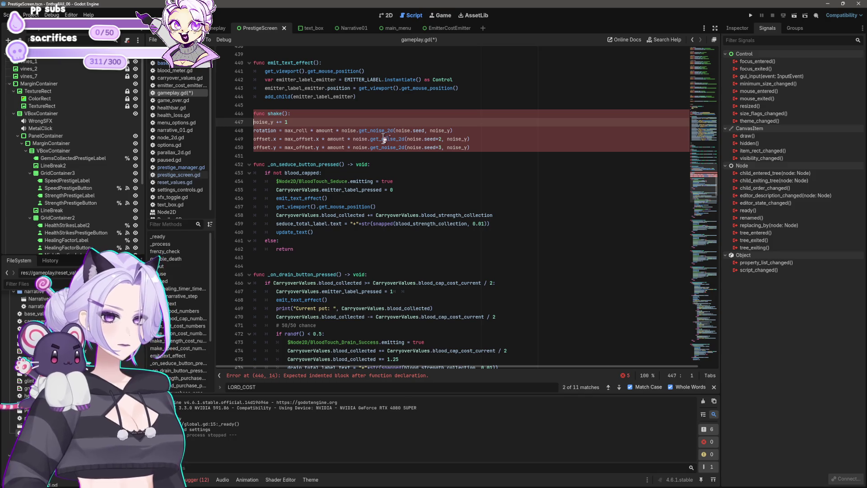
{"action": "key", "text": "Tab"}
{"action": "scroll", "coordinate": [314, 191], "scroll_direction": "up", "scroll_amount": 2}
{"action": "left_click", "coordinate": [315, 190]}
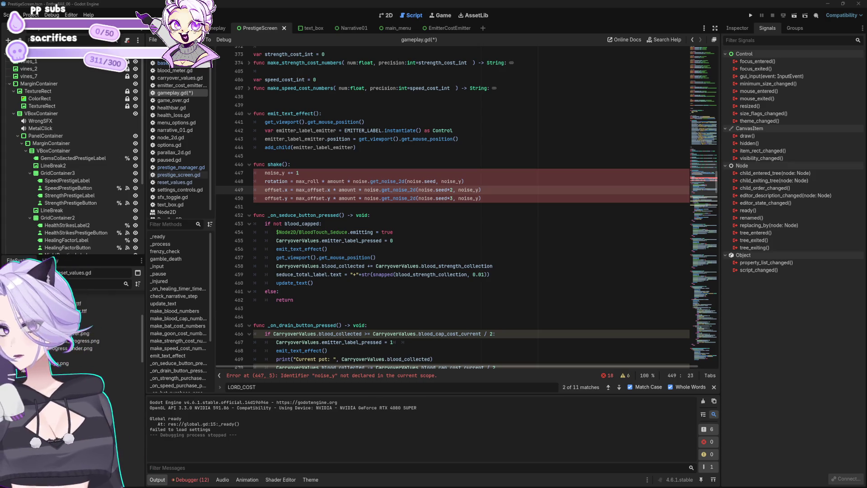
{"action": "left_click", "coordinate": [336, 165]}
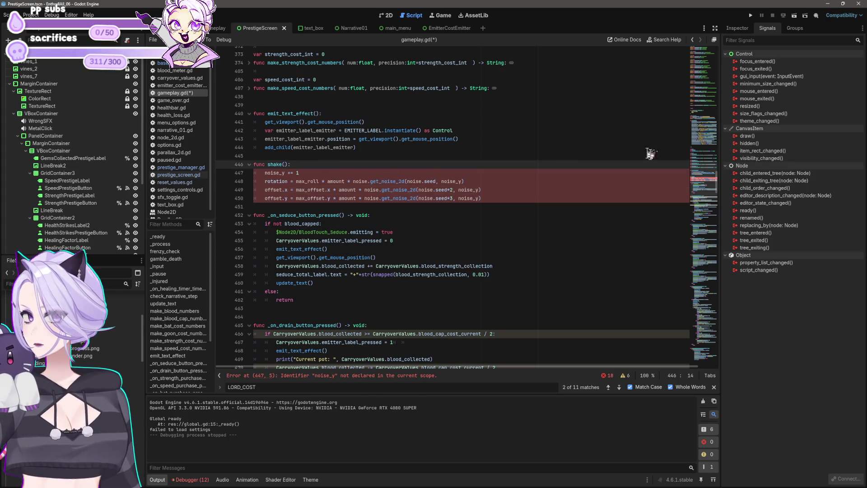
Paste the noise variables below emitter_label_pressed, removing the pasted setup lines.
{"action": "left_click_drag", "start_coordinate": [722, 187], "coordinate": [722, 64]}
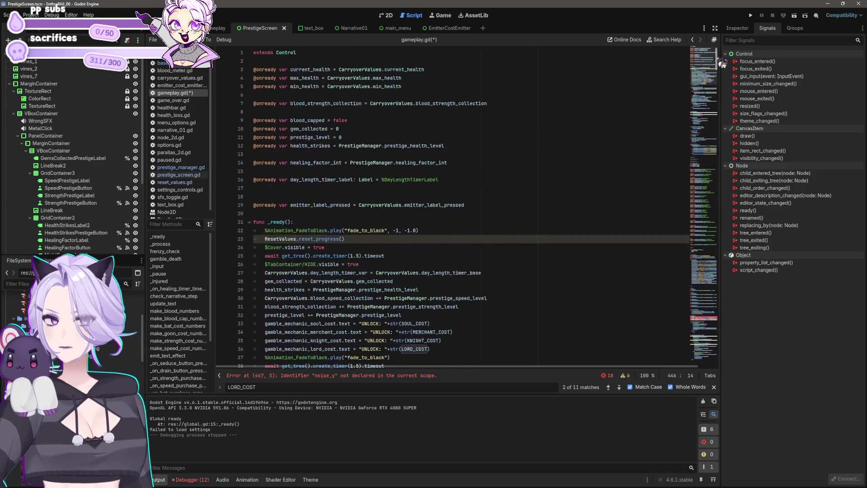
{"action": "left_click", "coordinate": [311, 212]}
{"action": "key", "text": "ctrl+v"}
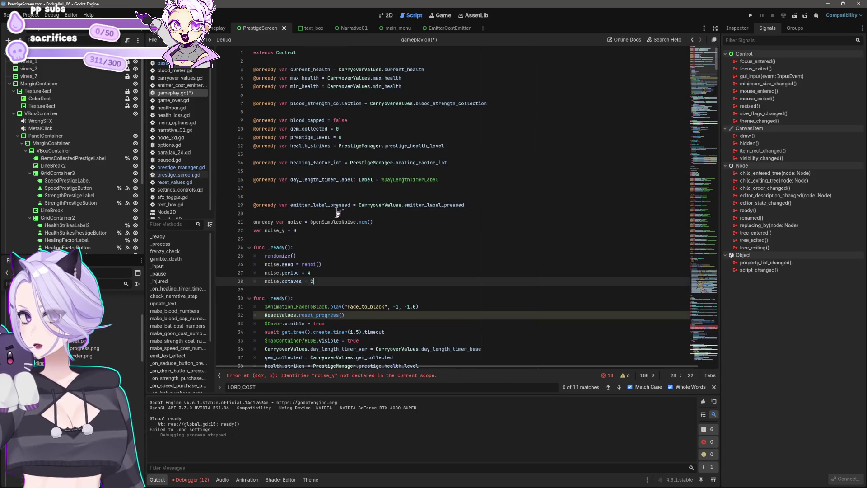
{"action": "scroll", "coordinate": [338, 212], "scroll_direction": "down", "scroll_amount": 3}
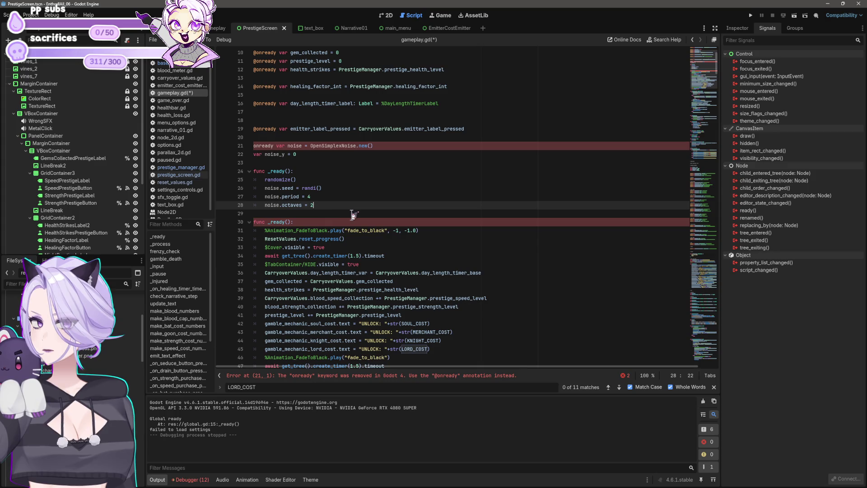
{"action": "key", "text": "shift+Up"}
{"action": "key", "text": "shift+Up"}
{"action": "key", "text": "shift+Up"}
{"action": "key", "text": "shift+Home"}
{"action": "key", "text": "ctrl+c"}
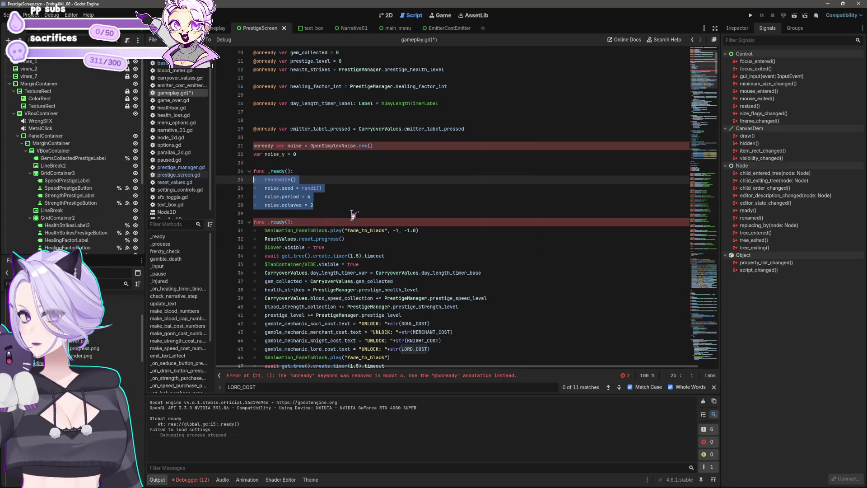
{"action": "key", "text": "BackSpace"}
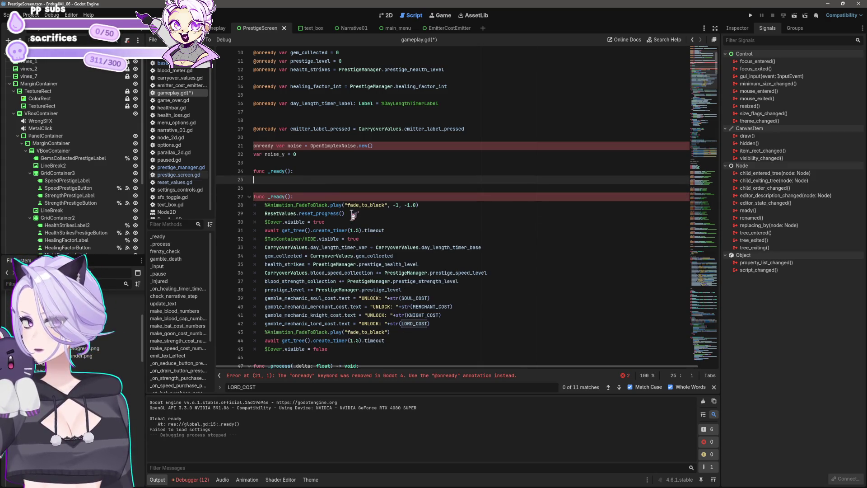
{"action": "key", "text": "Up"}
{"action": "key", "text": "Up"}
{"action": "key", "text": "Up"}
{"action": "type", "text": "@"}
{"action": "key", "text": "Right"}
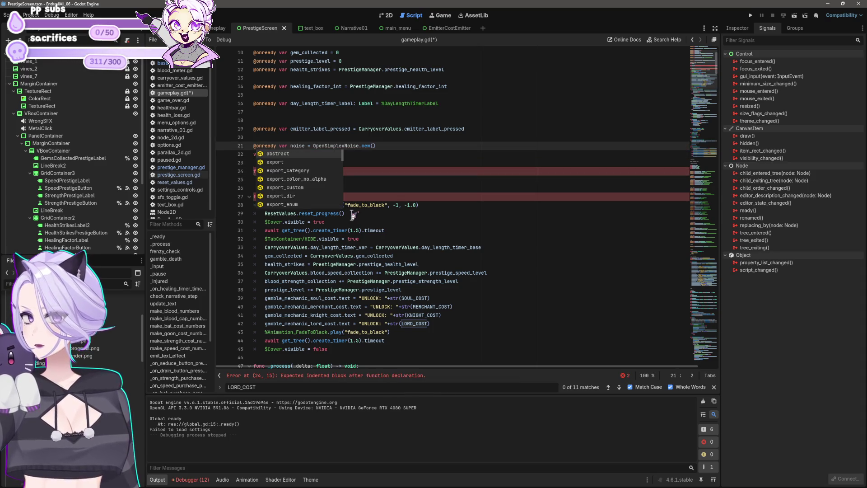
{"action": "left_click", "coordinate": [418, 163]}
{"action": "left_click", "coordinate": [384, 146]}
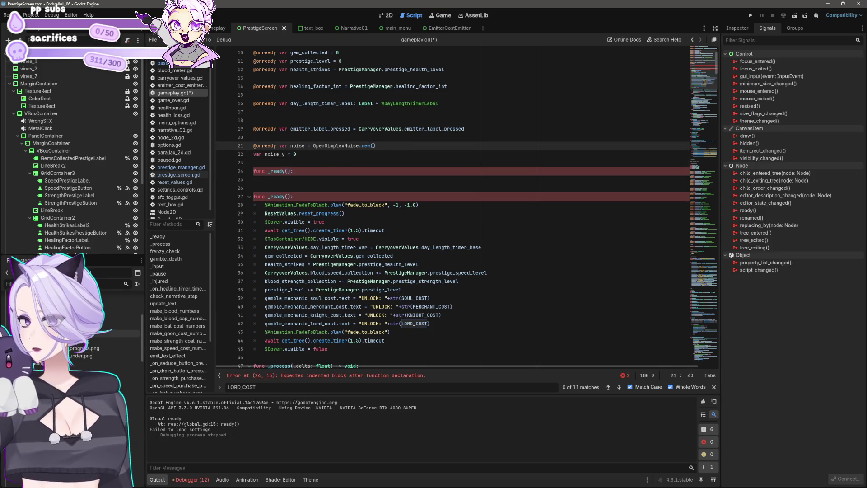
{"action": "mouse_move", "coordinate": [117, 333]}
{"action": "left_mouse_down"}
{"action": "mouse_move", "coordinate": [410, 178]}
{"action": "mouse_move", "coordinate": [375, 149]}
{"action": "left_mouse_up"}
Delete the empty duplicate func _ready().
{"action": "left_click", "coordinate": [310, 171]}
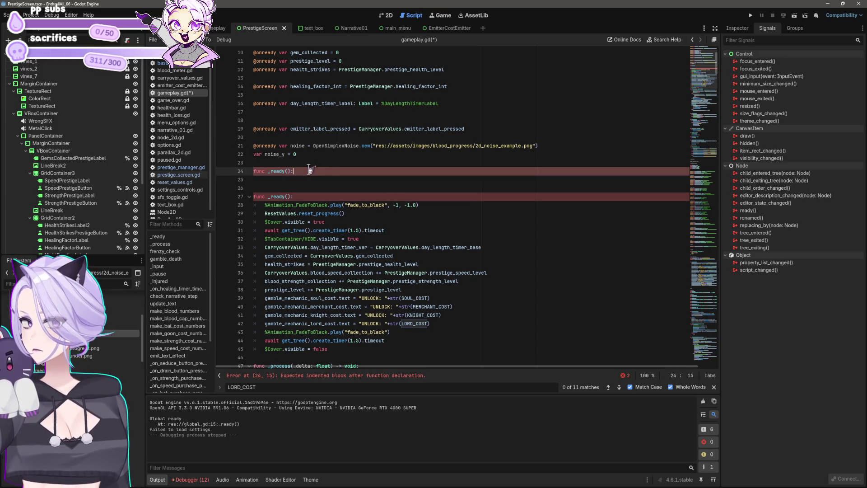
{"action": "key", "text": "Down"}
{"action": "key", "text": "Down"}
{"action": "key", "text": "shift+Up"}
{"action": "key", "text": "shift+Up"}
{"action": "key", "text": "shift+Up"}
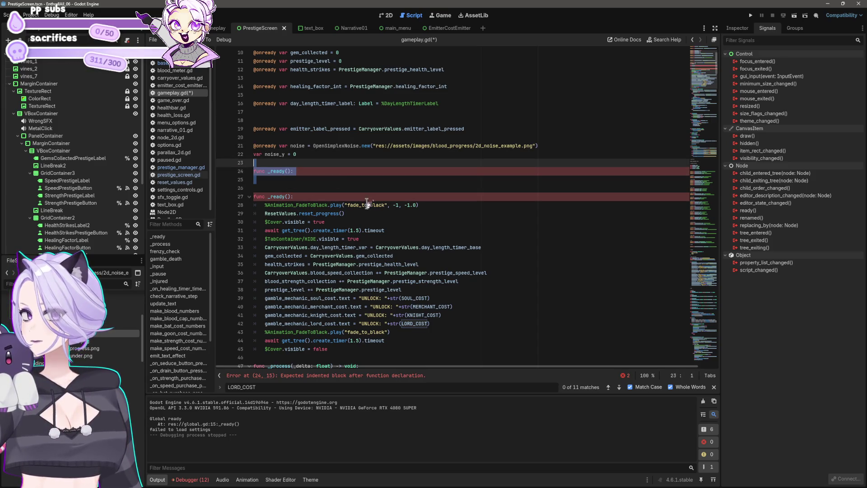
{"action": "key", "text": "BackSpace"}
{"action": "key", "text": "Up"}
{"action": "key", "text": "Up"}
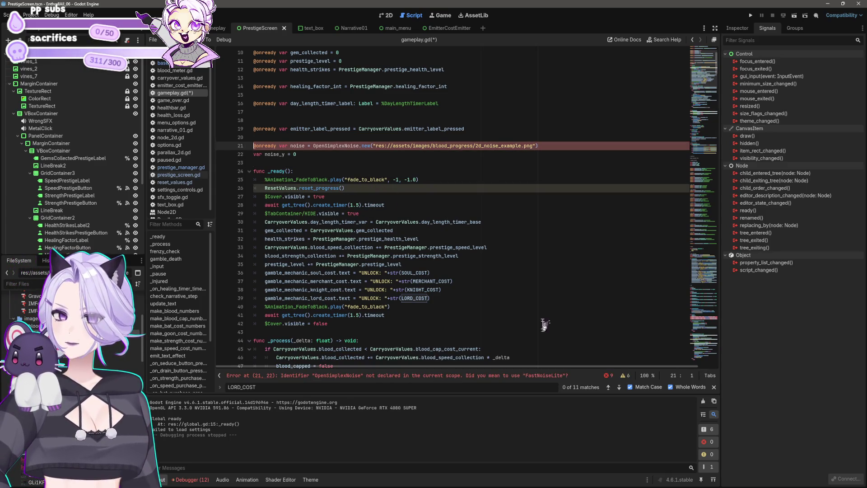
Change OpenSimplexNoise to FastNoiseLite and remove the image path argument from new().
{"action": "left_click_drag", "start_coordinate": [314, 145], "coordinate": [353, 147]}
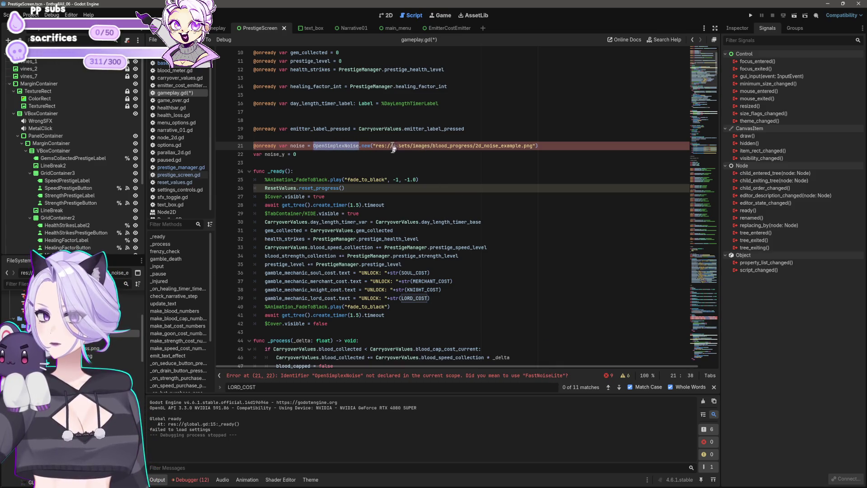
{"action": "type", "text": "FastNoiseLite"}
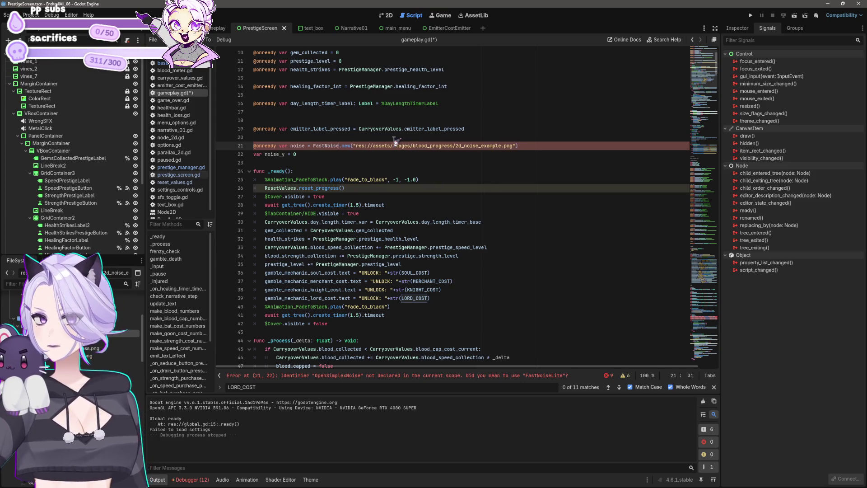
{"action": "left_click", "coordinate": [402, 163]}
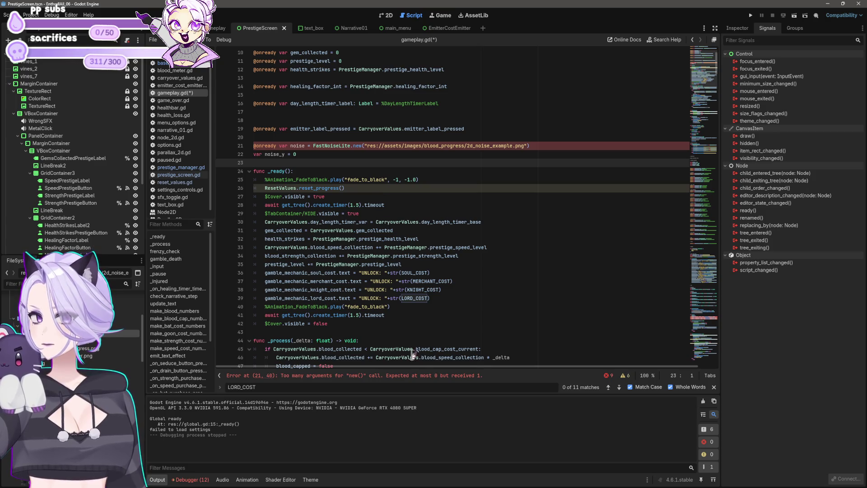
{"action": "left_click", "coordinate": [366, 146]}
{"action": "key", "text": "shift+End"}
{"action": "key", "text": "shift+Left"}
{"action": "key", "text": "BackSpace"}
{"action": "left_click", "coordinate": [413, 180]}
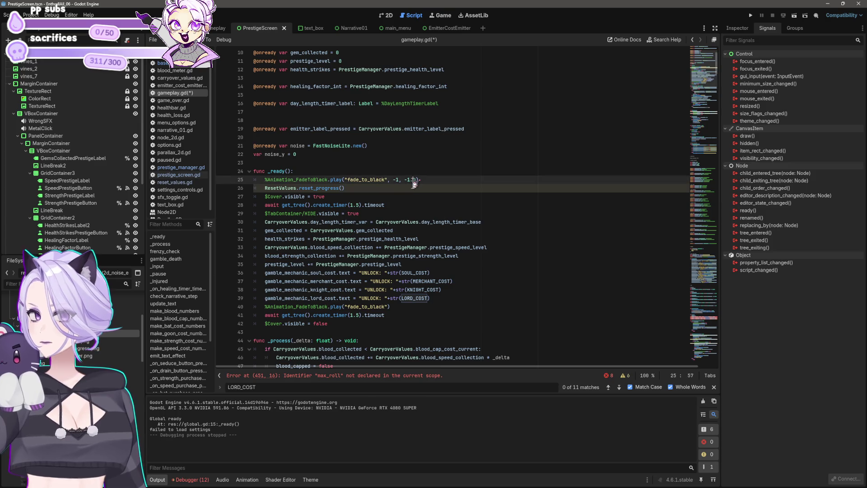
{"action": "left_click", "coordinate": [361, 153]}
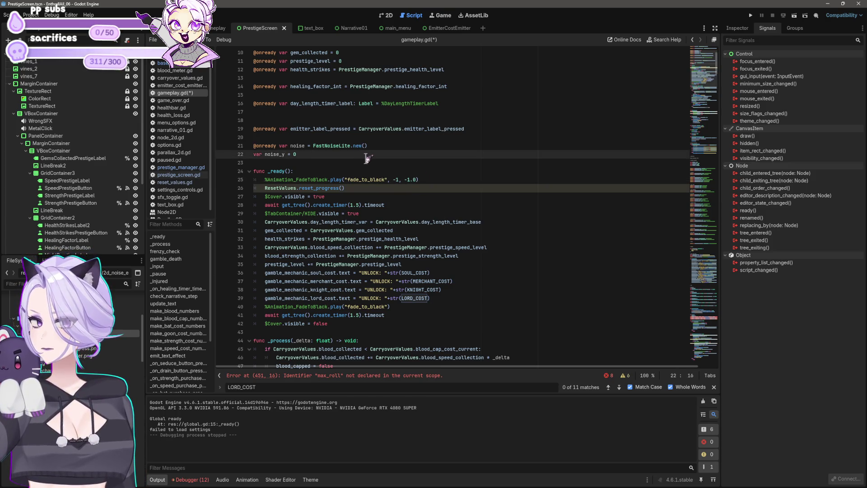
{"action": "left_click", "coordinate": [334, 376]}
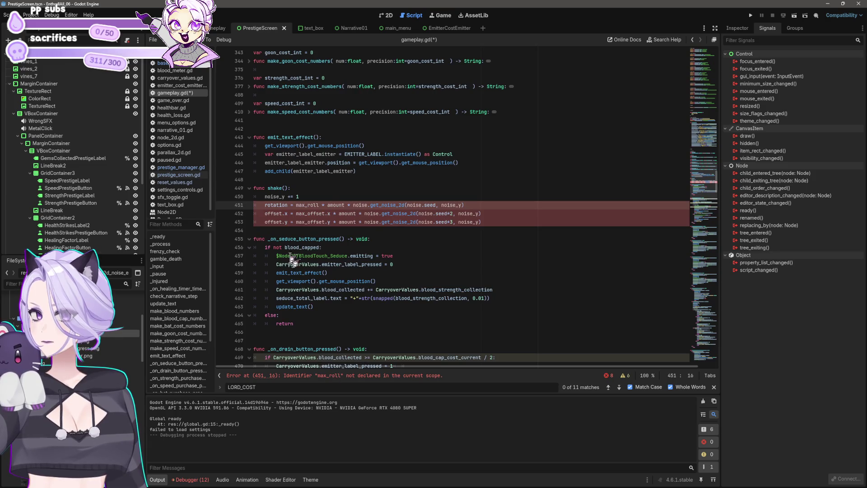
Add the randomize, seed, period 4 and octaves 2 noise setup to _ready and save.
{"action": "left_click", "coordinate": [312, 179]}
{"action": "key", "text": "Return"}
{"action": "key", "text": "Return"}
{"action": "key", "text": "Down"}
{"action": "key", "text": "Down"}
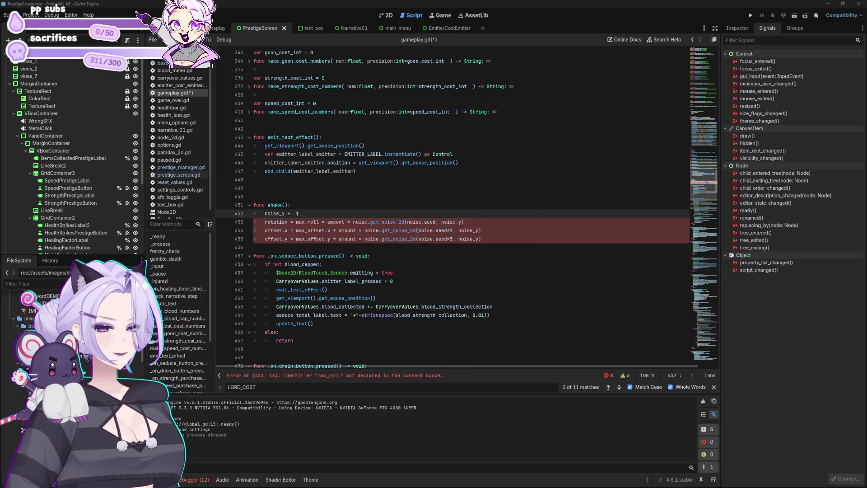
{"action": "left_click_drag", "start_coordinate": [723, 183], "coordinate": [728, 80]}
{"action": "scroll", "coordinate": [454, 178], "scroll_direction": "up", "scroll_amount": 5}
{"action": "left_click", "coordinate": [356, 233]}
{"action": "key", "text": "Return"}
{"action": "key", "text": "ctrl+v"}
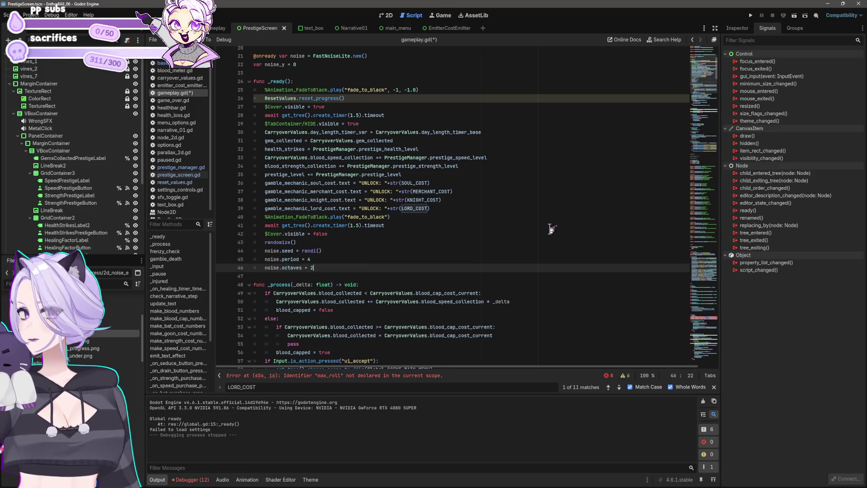
{"action": "key", "text": "ctrl+s"}
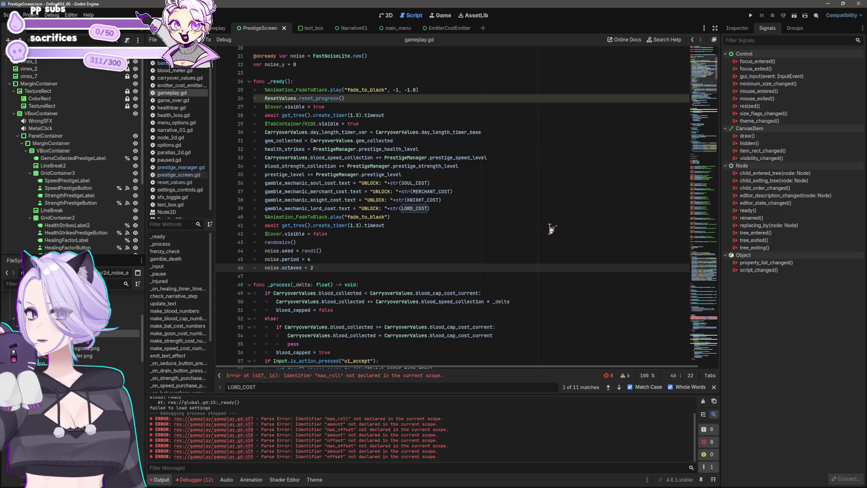
Remove the pasted noise setup lines from _ready.
{"action": "key", "text": "shift+Home"}
{"action": "key", "text": "shift+Up"}
{"action": "key", "text": "shift+Up"}
{"action": "key", "text": "shift+Up"}
{"action": "key", "text": "shift+End"}
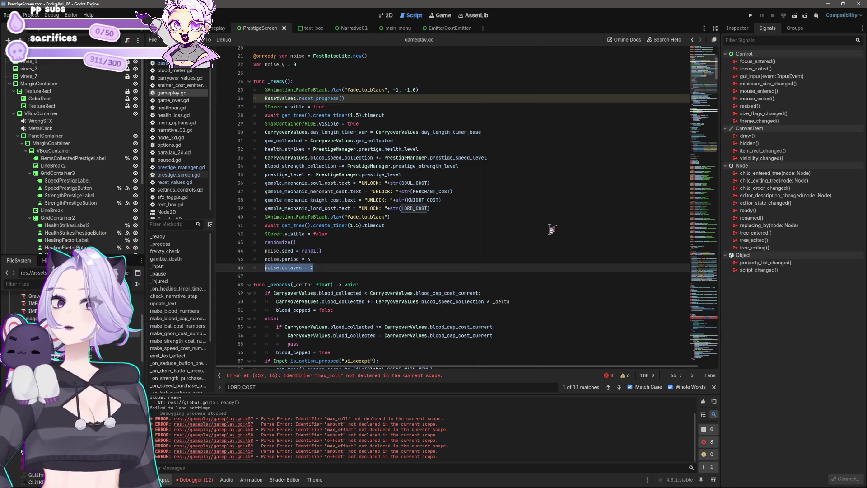
{"action": "key", "text": "BackSpace"}
Cut the noise and noise_y variable declarations at lines 20–22.
{"action": "scroll", "coordinate": [452, 217], "scroll_direction": "up", "scroll_amount": 6}
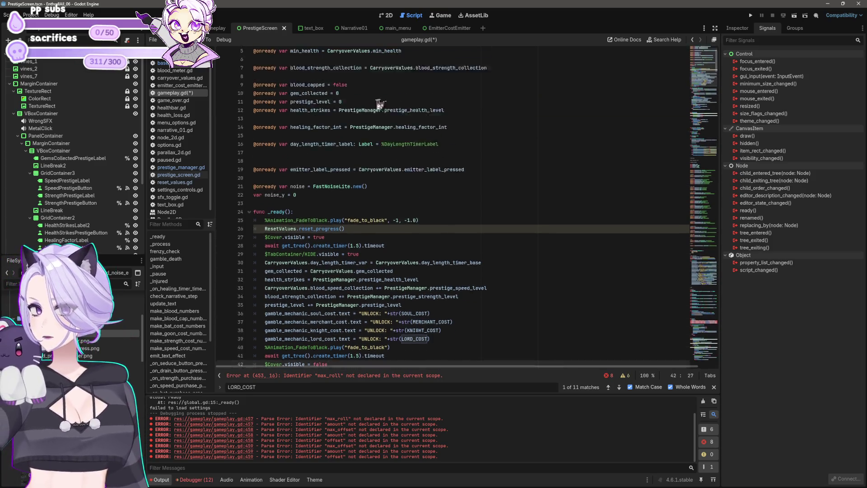
{"action": "left_click", "coordinate": [319, 216]}
{"action": "key", "text": "shift+Up"}
{"action": "key", "text": "shift+Up"}
{"action": "key", "text": "shift+Home"}
{"action": "key", "text": "ctrl+x"}
{"action": "scroll", "coordinate": [491, 170], "scroll_direction": "down", "scroll_amount": 15}
{"action": "scroll", "coordinate": [491, 170], "scroll_direction": "down", "scroll_amount": 20}
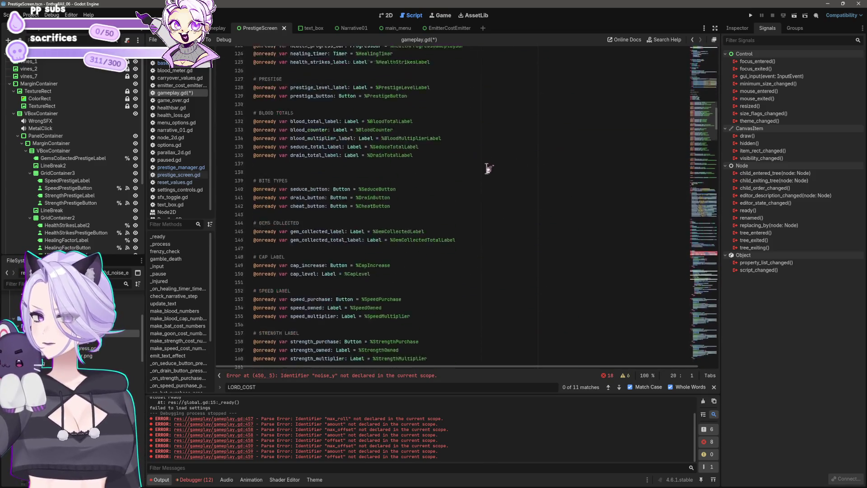
Delete the noise-based rotation and offset lines 450–453 from shake().
{"action": "scroll", "coordinate": [453, 165], "scroll_direction": "down", "scroll_amount": 20}
{"action": "mouse_move", "coordinate": [253, 183]}
{"action": "left_mouse_down"}
{"action": "mouse_move", "coordinate": [515, 209]}
{"action": "mouse_move", "coordinate": [243, 186]}
{"action": "mouse_move", "coordinate": [244, 200]}
{"action": "left_mouse_up"}
{"action": "key", "text": "BackSpace"}
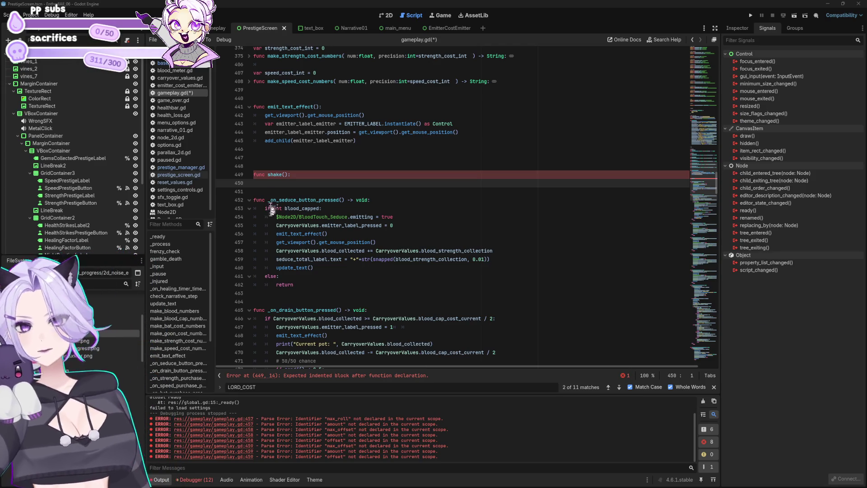
Replace the func shake() header with a #FastNoiseLite comment, save, and run the project.
{"action": "left_click_drag", "start_coordinate": [277, 183], "coordinate": [242, 176]}
{"action": "key", "text": "BackSpace"}
{"action": "type", "text": "@"}
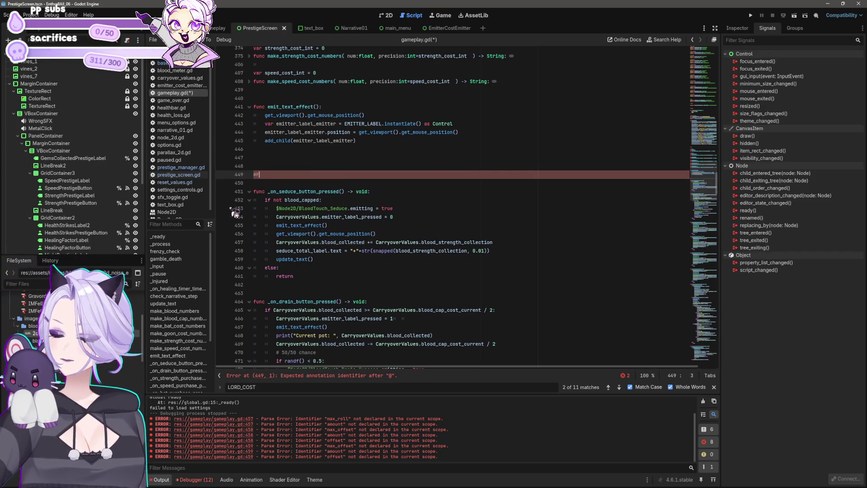
{"action": "type", "text": "astNoiseLite"}
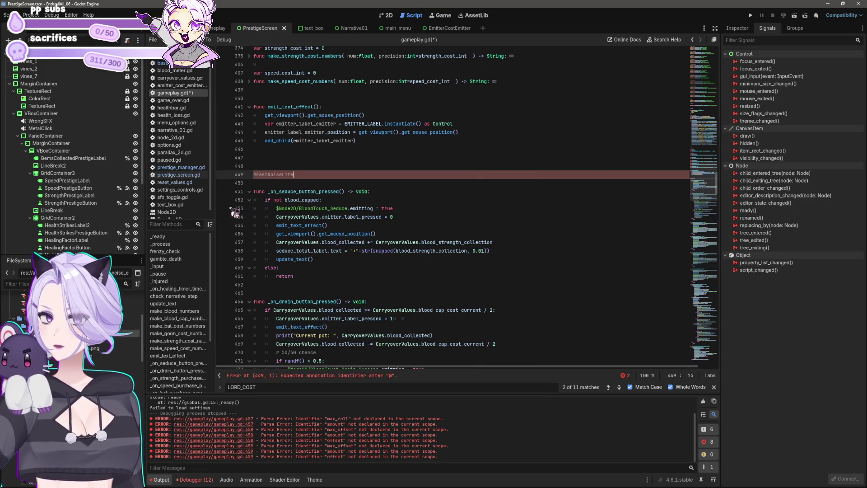
{"action": "key", "text": "ctrl+s"}
{"action": "key", "text": "Down"}
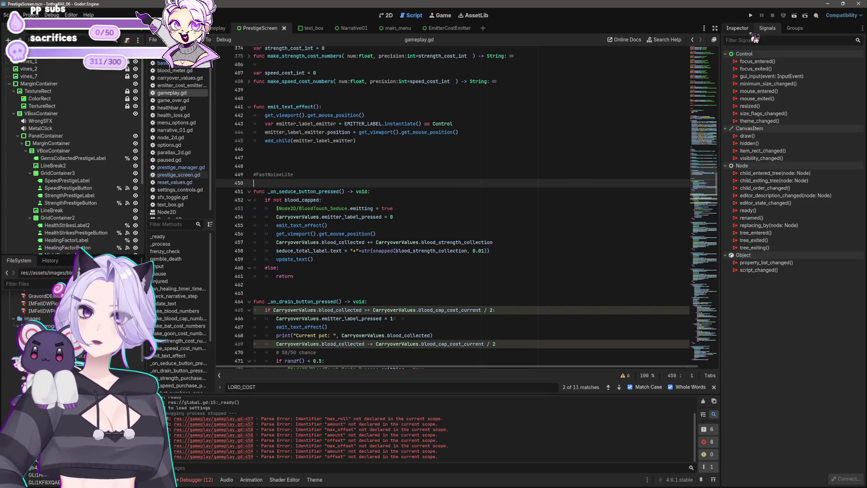
{"action": "left_click", "coordinate": [751, 15]}
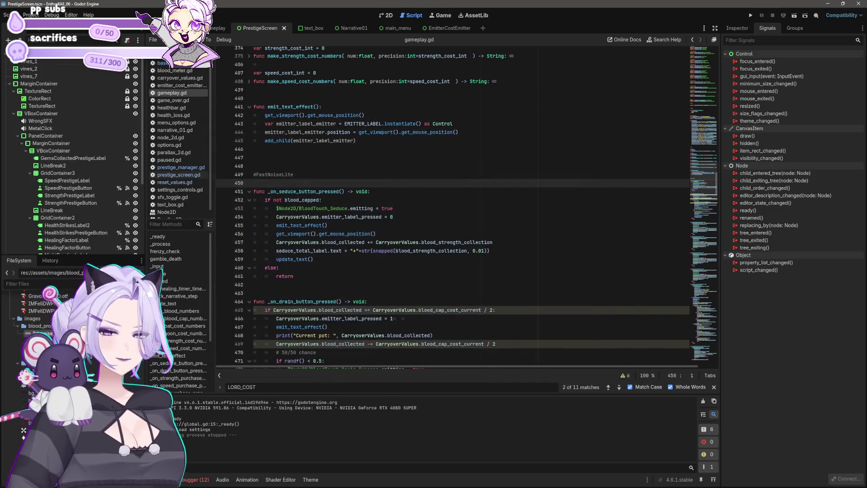